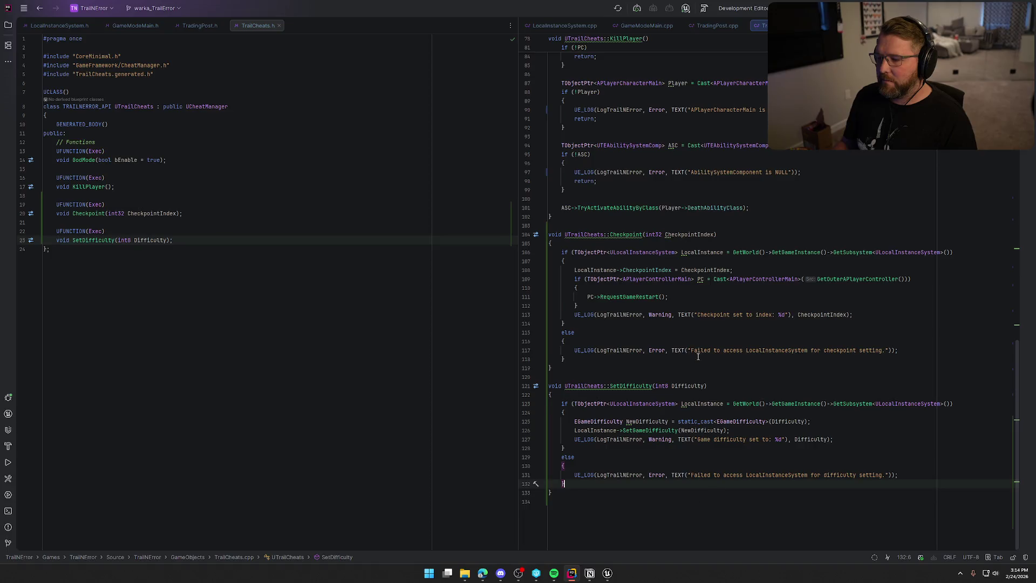
Leave GM_InGame for the MainMenu level, then load GameWorld and then TrailMap from the Maps folder.
{"action": "key", "text": "alt+Tab"}
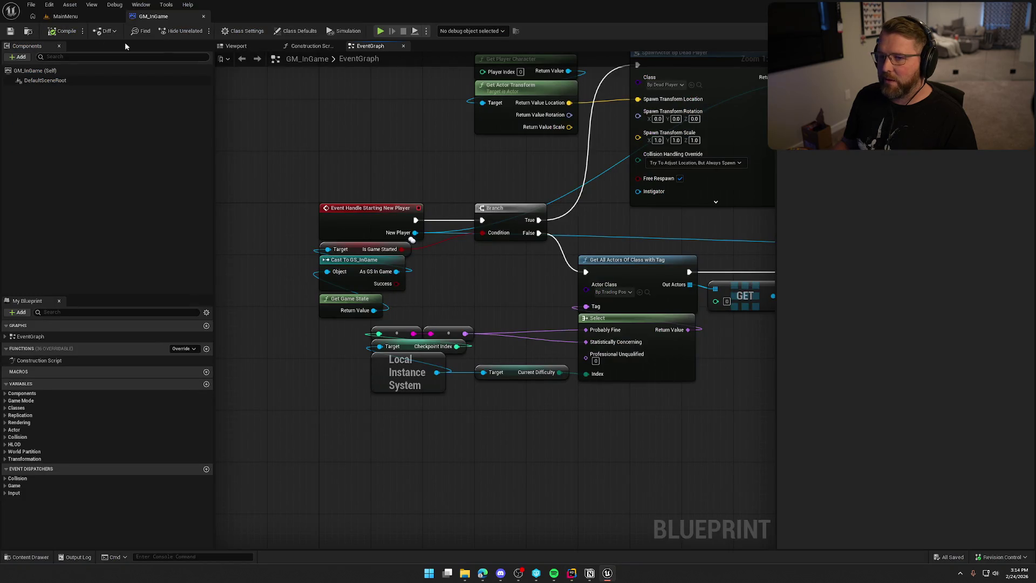
{"action": "left_click", "coordinate": [65, 16]}
{"action": "left_click", "coordinate": [27, 556]}
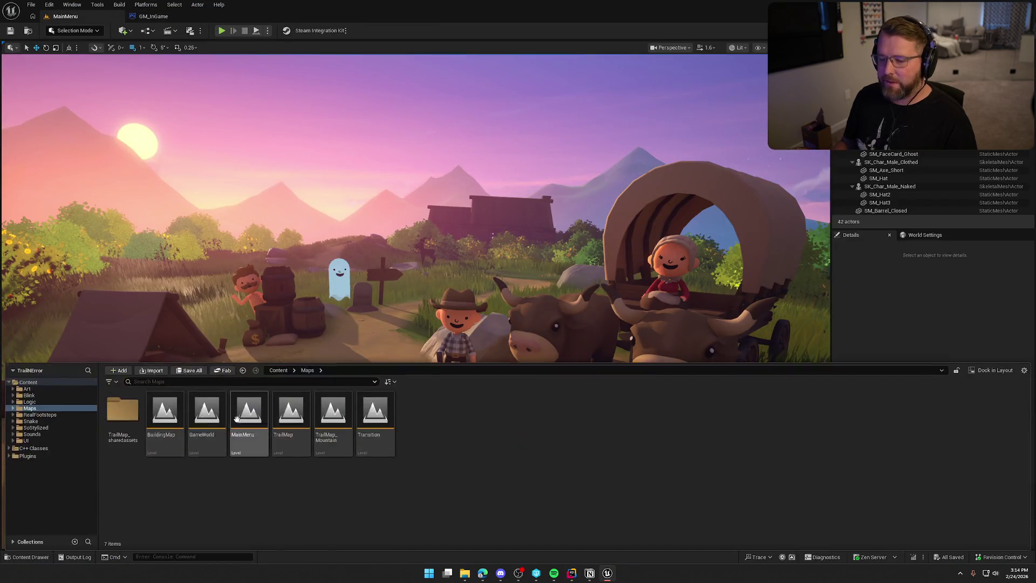
{"action": "double_click", "coordinate": [206, 407]}
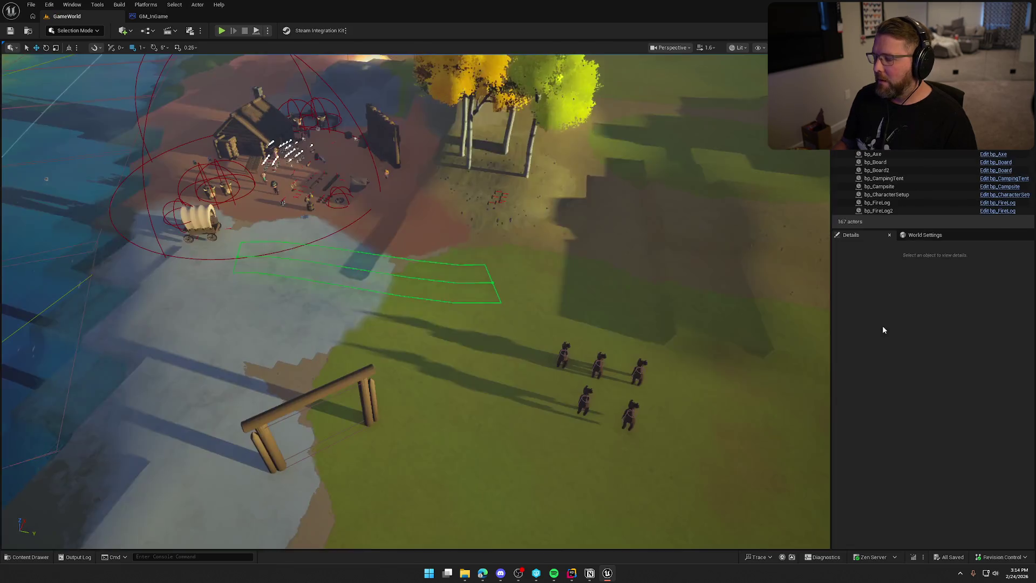
{"action": "key", "text": "ctrl+space"}
{"action": "double_click", "coordinate": [291, 411]}
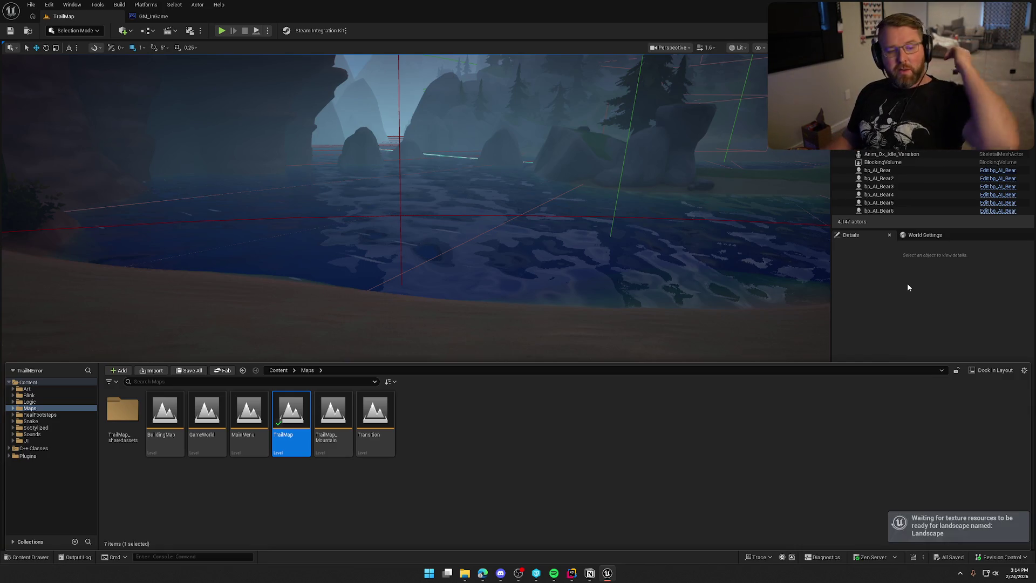
Run 'net.AllowPIESeamlessTravel true' in the editor console and start a Play-in-Editor session of TrailMap.
{"action": "left_click", "coordinate": [890, 335]}
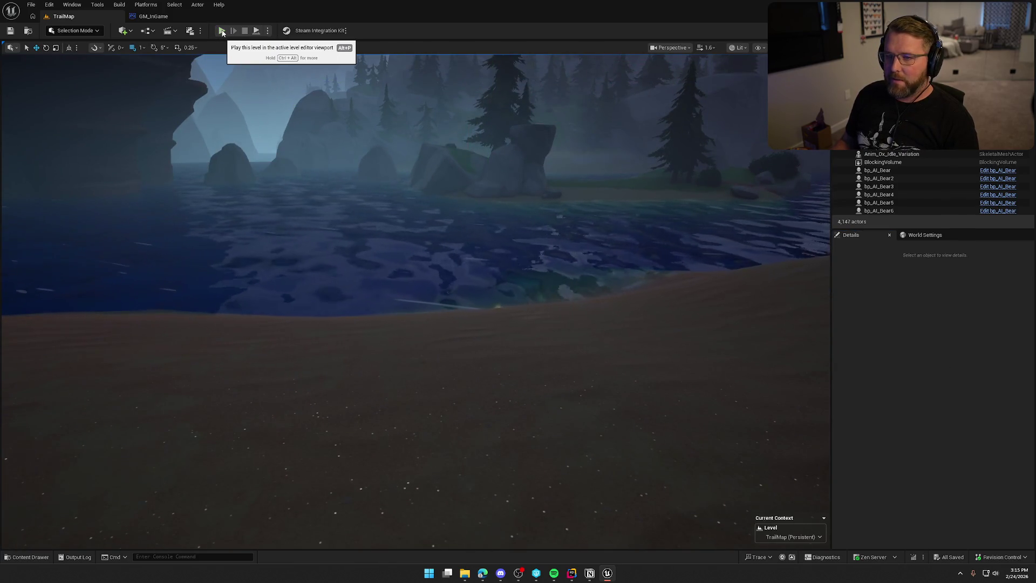
{"action": "left_click", "coordinate": [222, 31]}
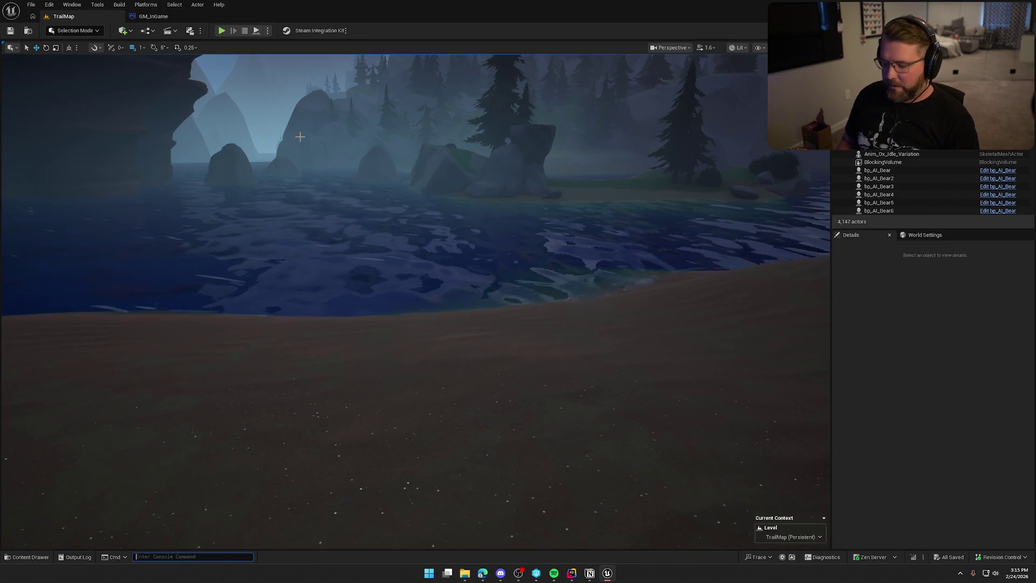
{"action": "key", "text": "Up"}
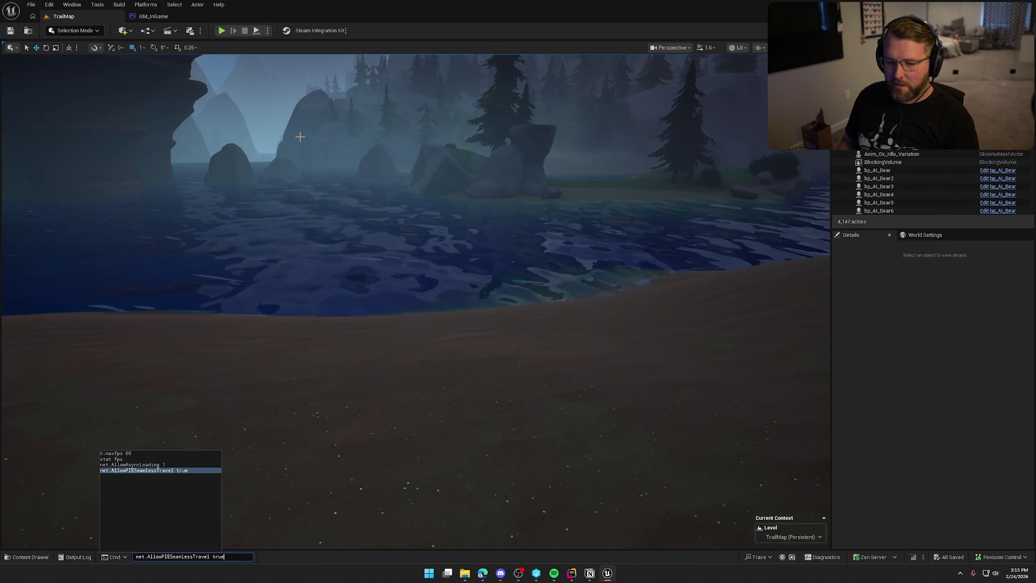
{"action": "key", "text": "Return"}
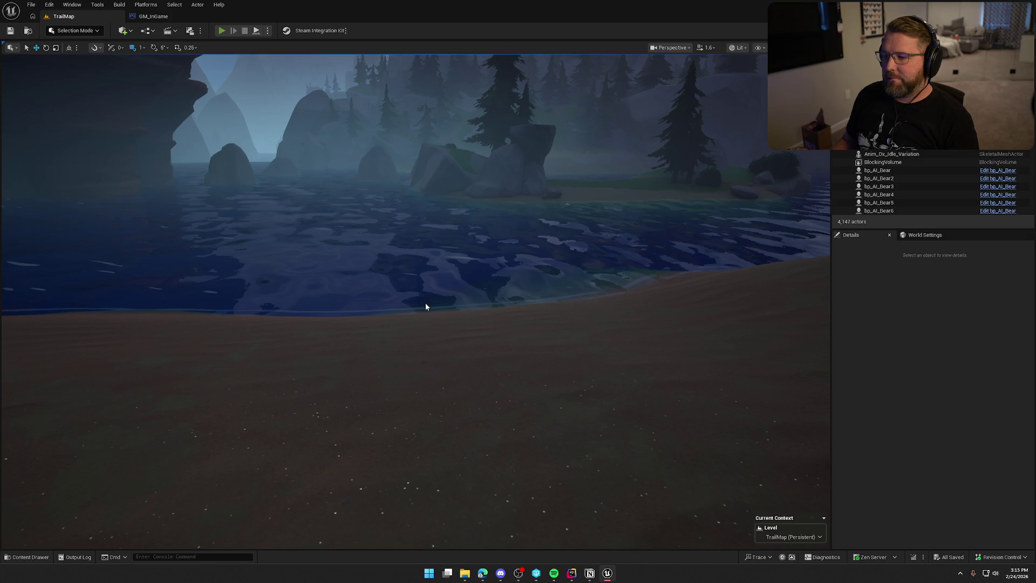
{"action": "key", "text": "alt+p"}
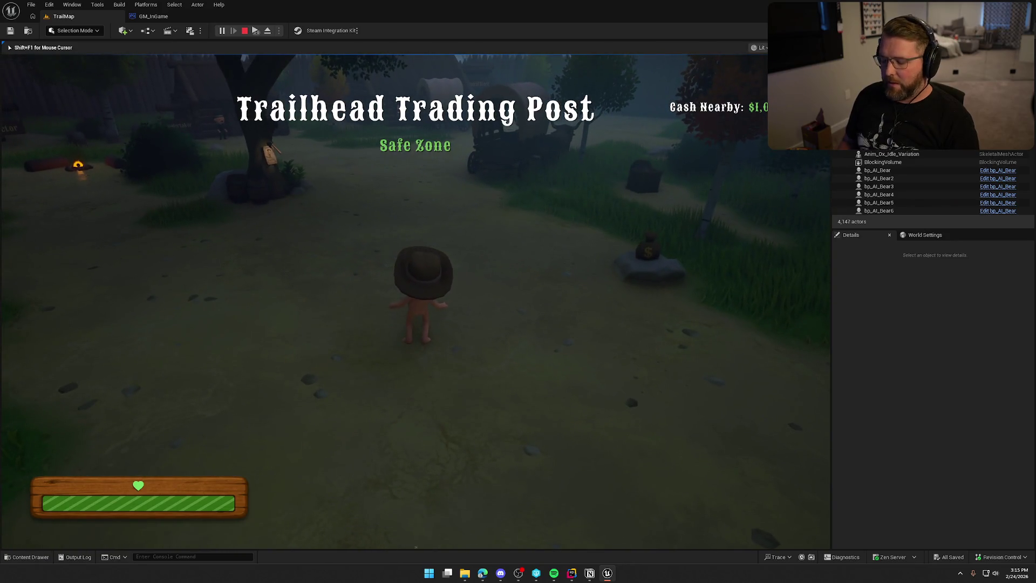
In the in-game console, run SetDifficulty 1 and then Checkpoint 2 from history.
{"action": "key", "text": "grave"}
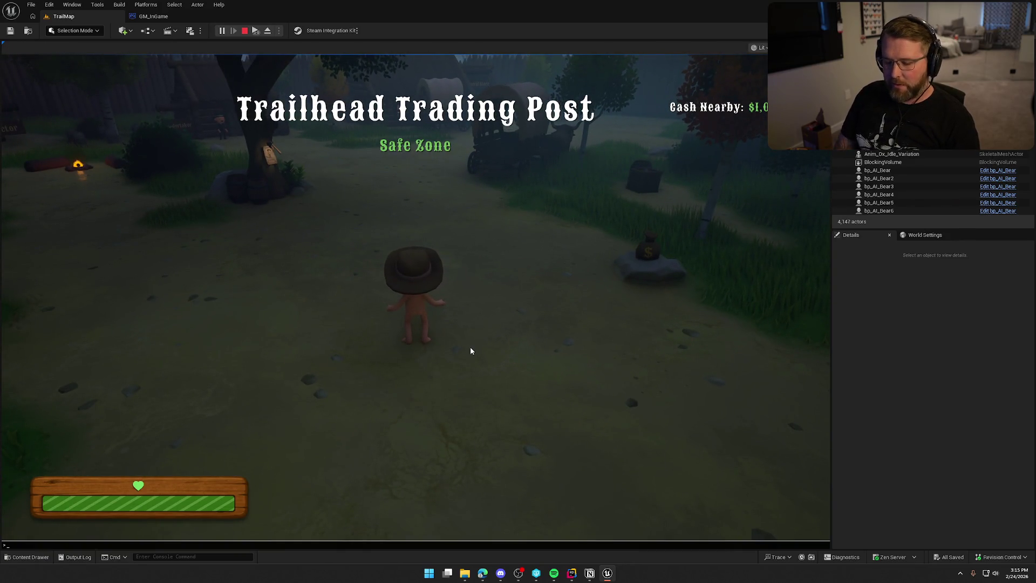
{"action": "type", "text": "SetDifficulty"}
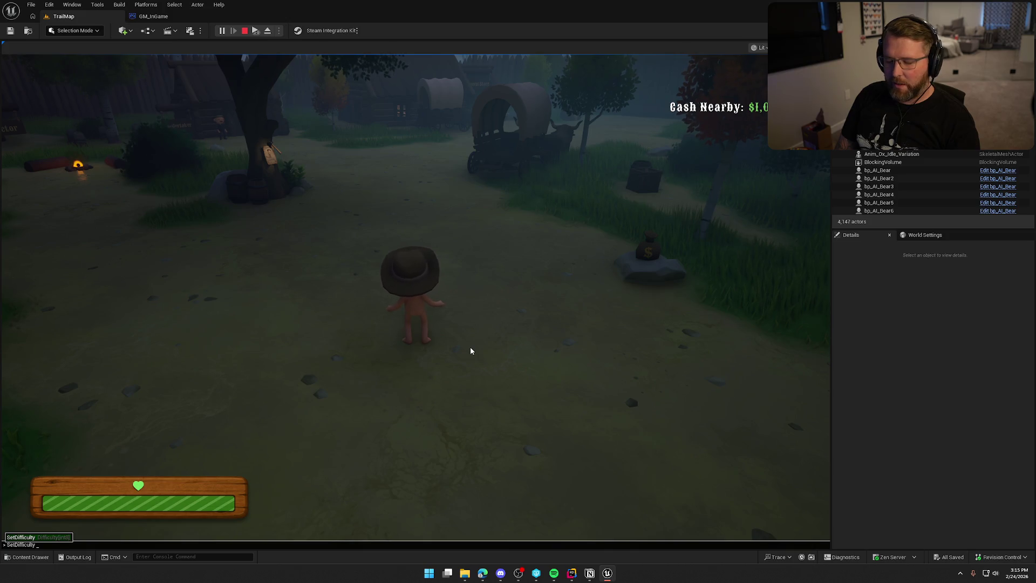
{"action": "type", "text": " 1"}
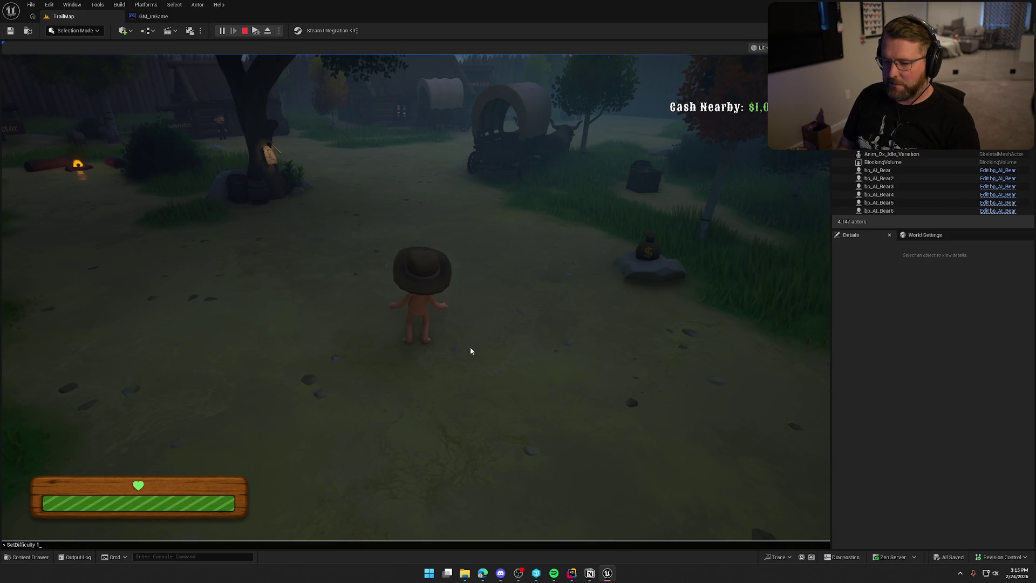
{"action": "key", "text": "Return"}
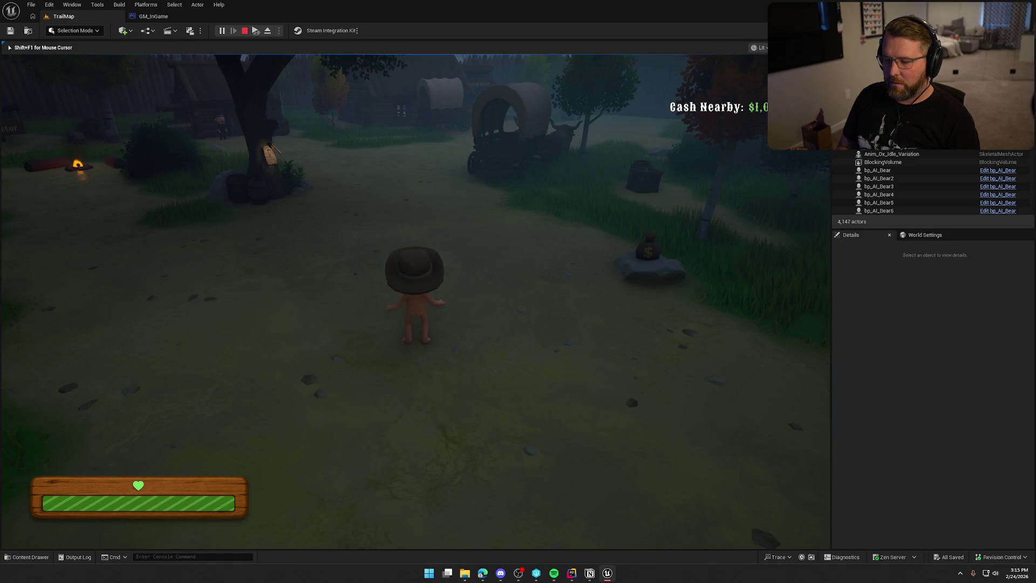
{"action": "key", "text": "grave"}
{"action": "key", "text": "Up"}
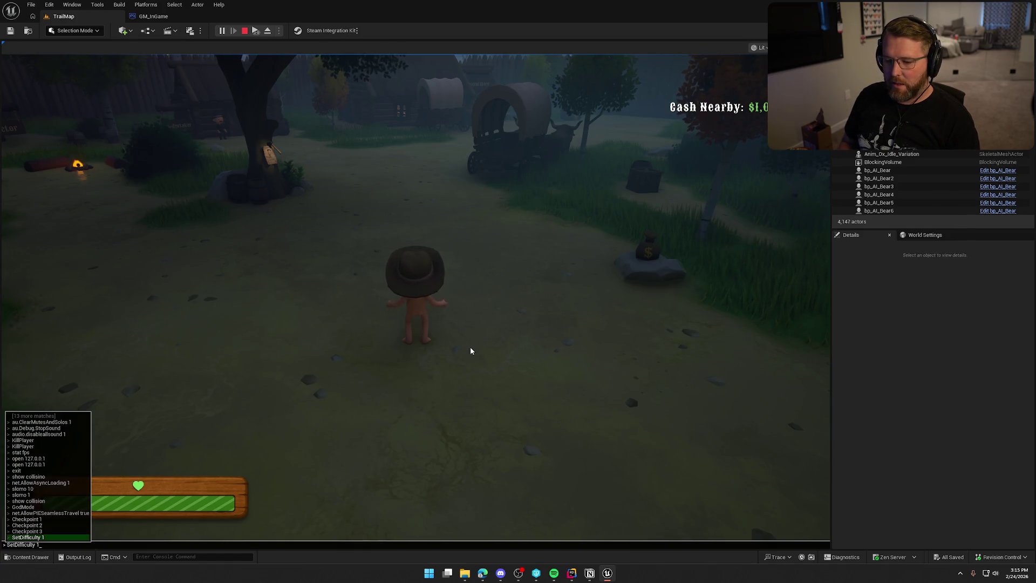
{"action": "key", "text": "Up"}
{"action": "key", "text": "Up"}
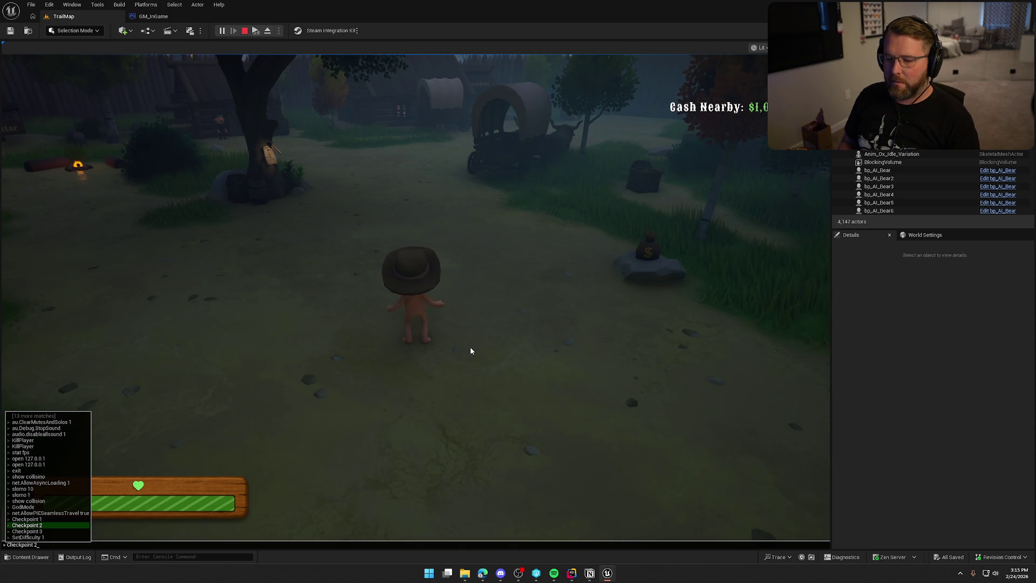
{"action": "key", "text": "Return"}
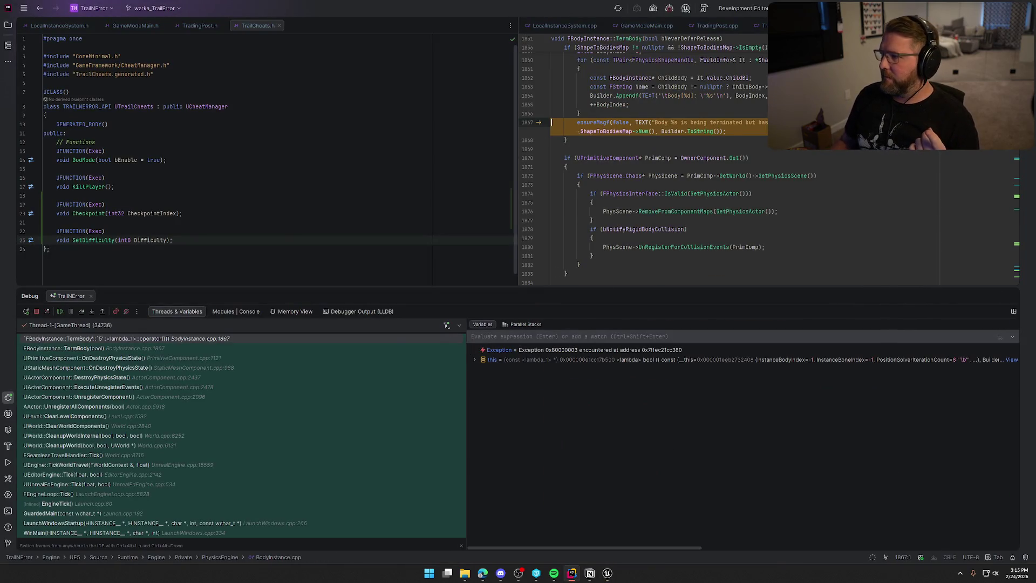
Resume the game past the debugger break and show the Output Log in Unreal.
{"action": "key", "text": "F5"}
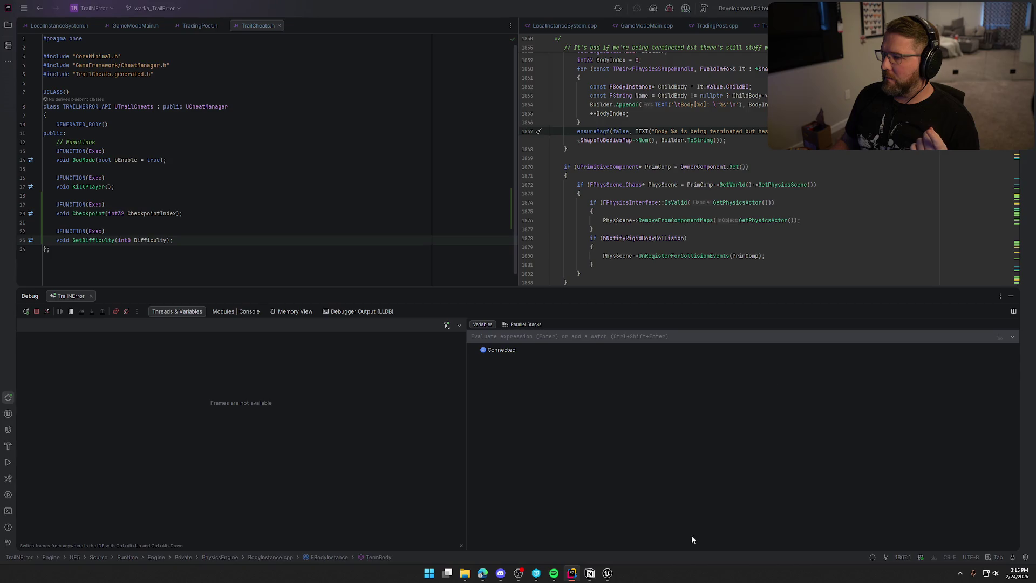
{"action": "left_click", "coordinate": [608, 573]}
{"action": "left_click", "coordinate": [151, 17]}
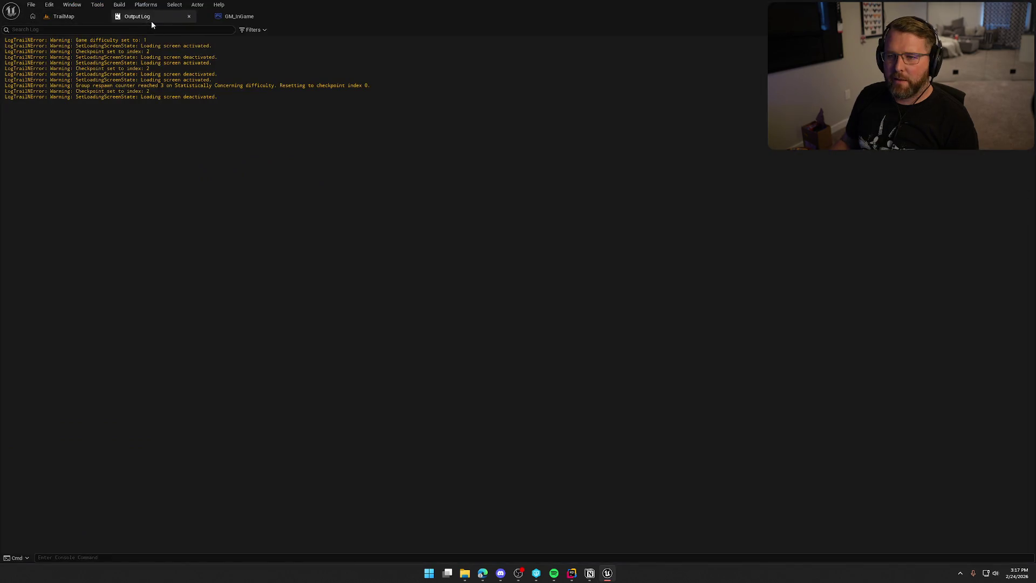
Enable the LogTrailNError category filter in the Output Log, then switch to Rider.
{"action": "left_click", "coordinate": [253, 30]}
{"action": "mouse_move", "coordinate": [292, 94]}
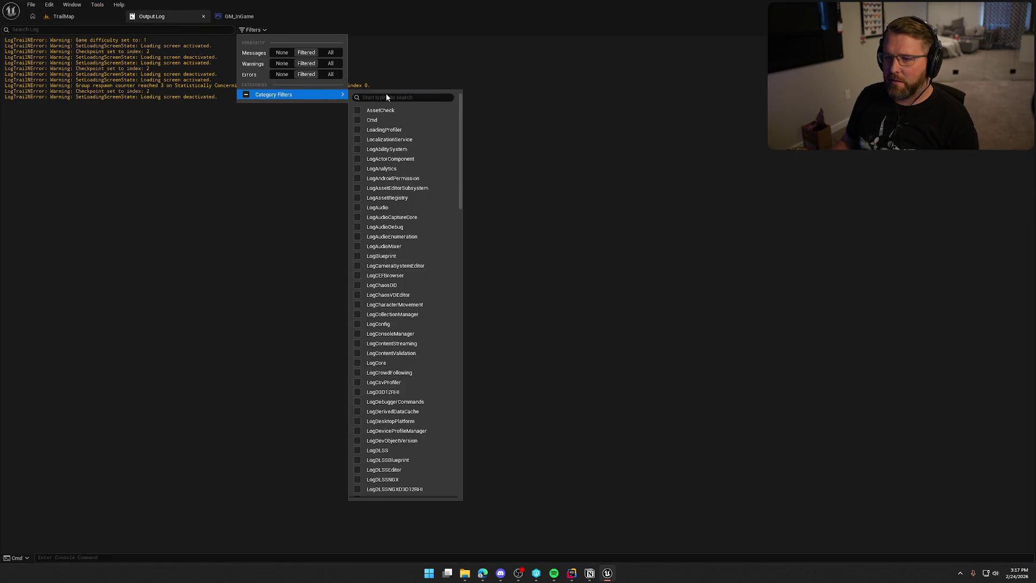
{"action": "mouse_move", "coordinate": [460, 114]}
{"action": "left_mouse_down"}
{"action": "mouse_move", "coordinate": [477, 281]}
{"action": "mouse_move", "coordinate": [465, 368]}
{"action": "mouse_move", "coordinate": [428, 363]}
{"action": "left_mouse_up"}
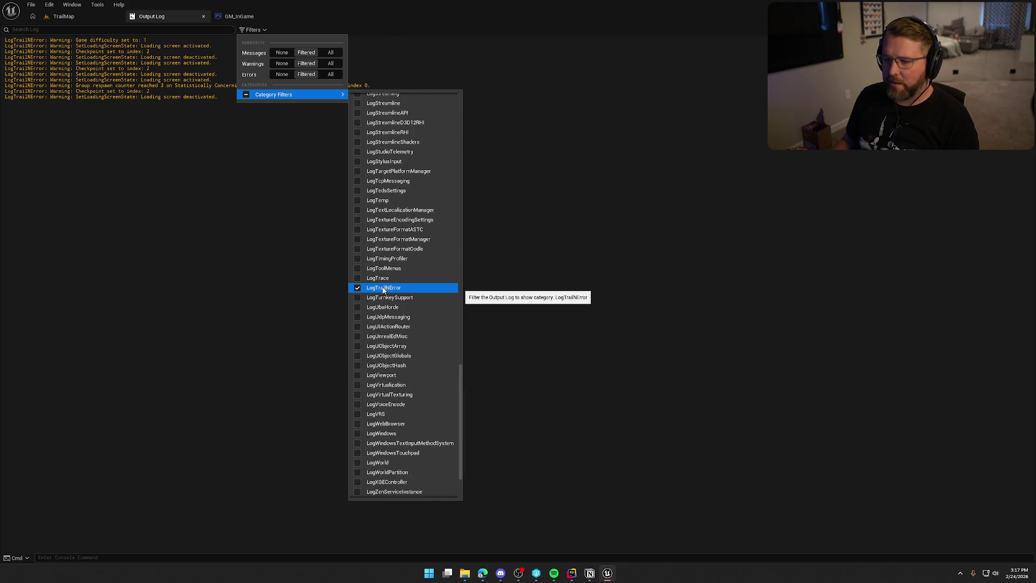
{"action": "left_click", "coordinate": [304, 262]}
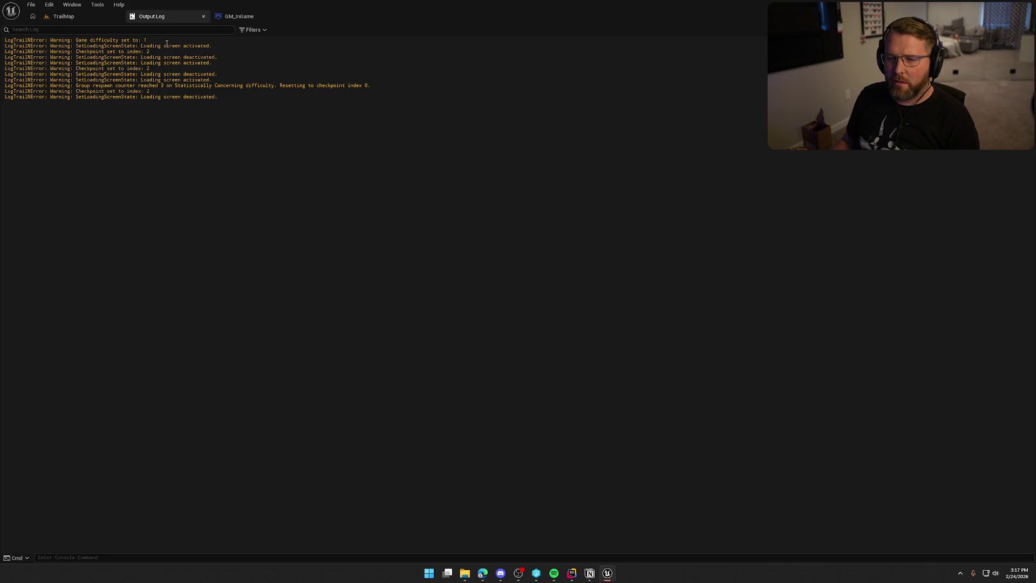
{"action": "left_click", "coordinate": [571, 573]}
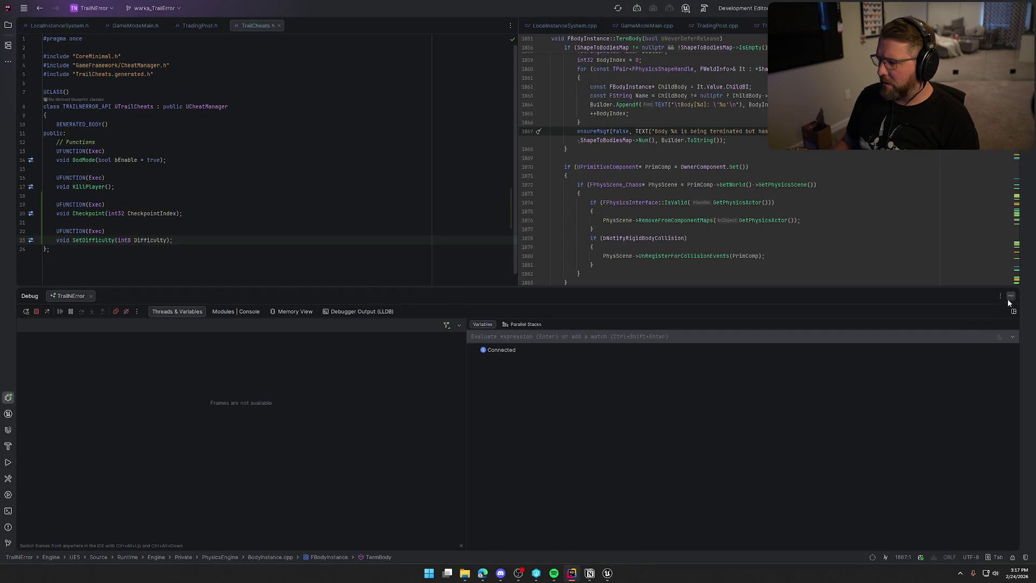
Change the TrailCheats.cpp SetDifficulty log on line 127 to print the difficulty enum as a %s string.
{"action": "left_click", "coordinate": [1010, 297]}
{"action": "key", "text": "ctrl+F4"}
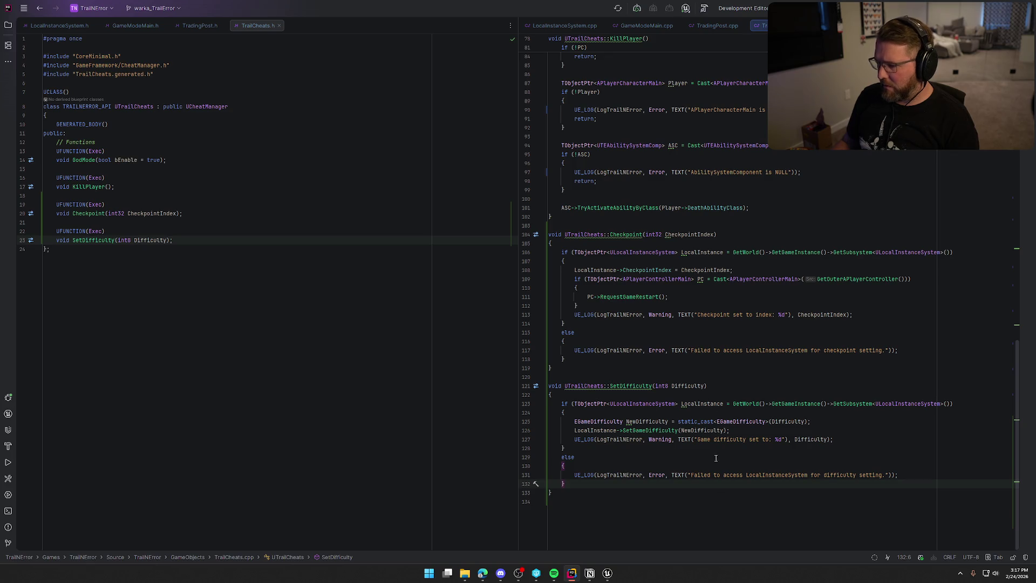
{"action": "double_click", "coordinate": [817, 441]}
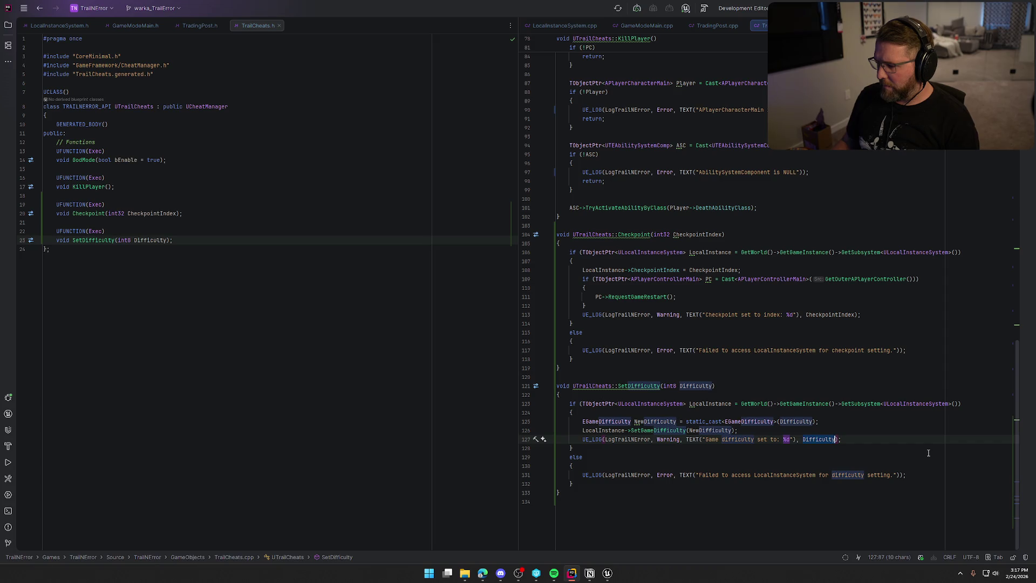
{"action": "left_click", "coordinate": [791, 438]}
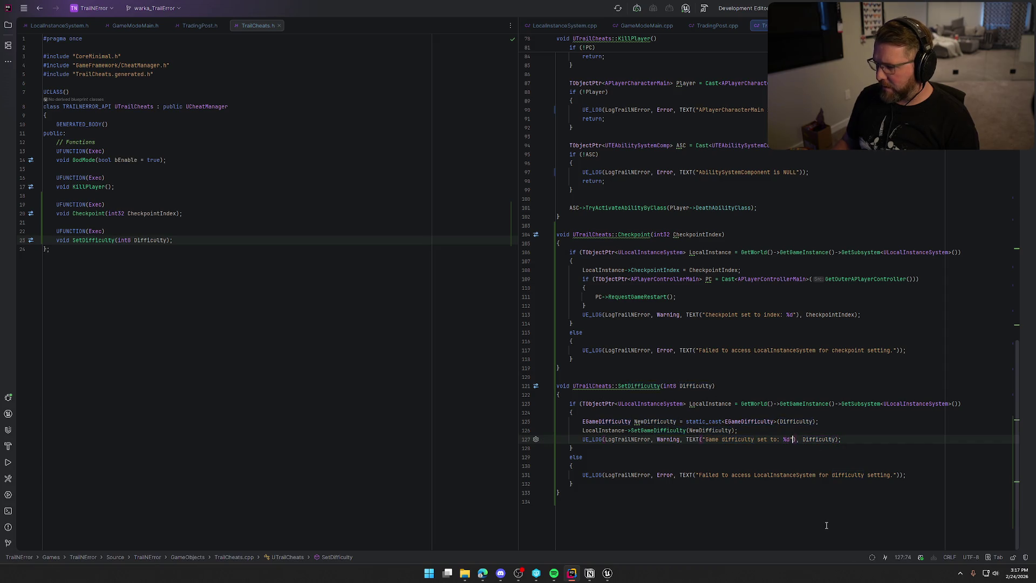
{"action": "key", "text": "BackSpace"}
{"action": "type", "text": "s"}
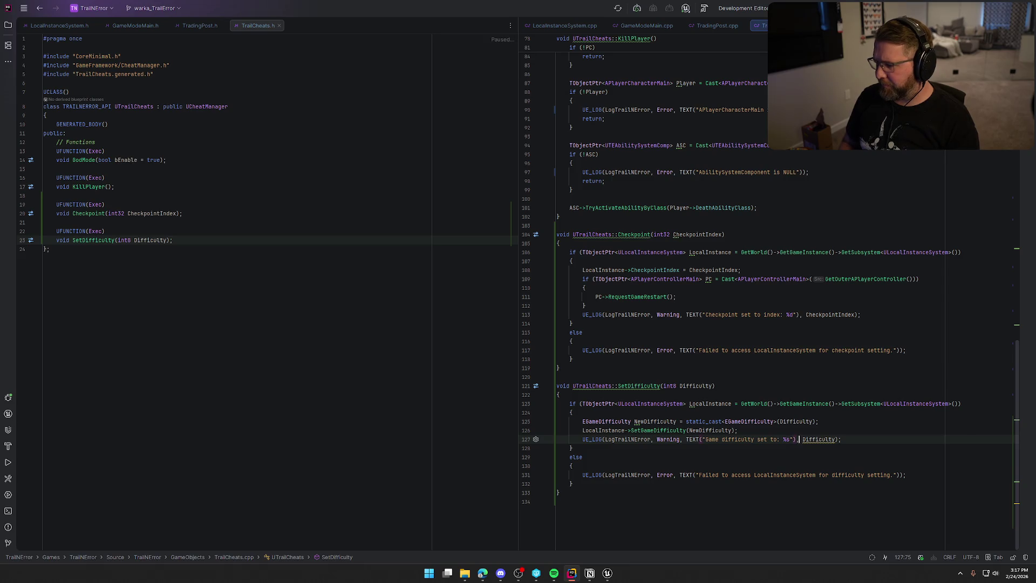
{"action": "double_click", "coordinate": [803, 439]}
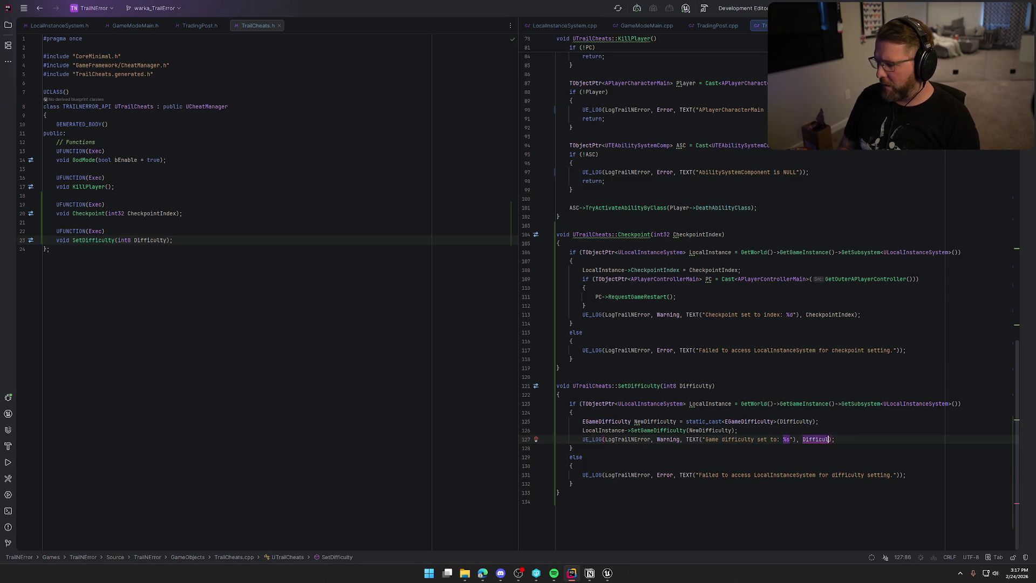
{"action": "key", "text": "BackSpace"}
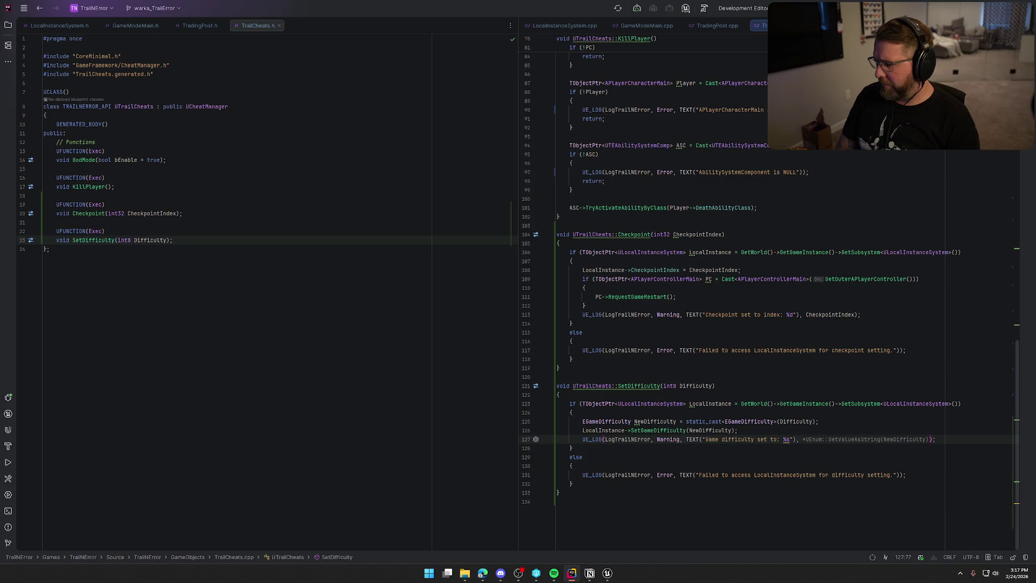
{"action": "key", "text": "Tab"}
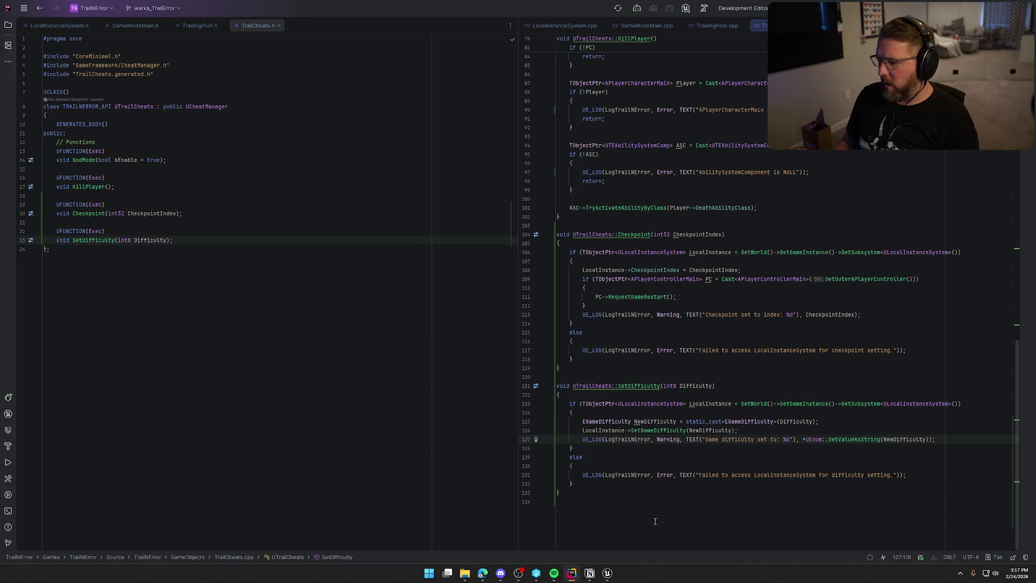
{"action": "left_click", "coordinate": [608, 573]}
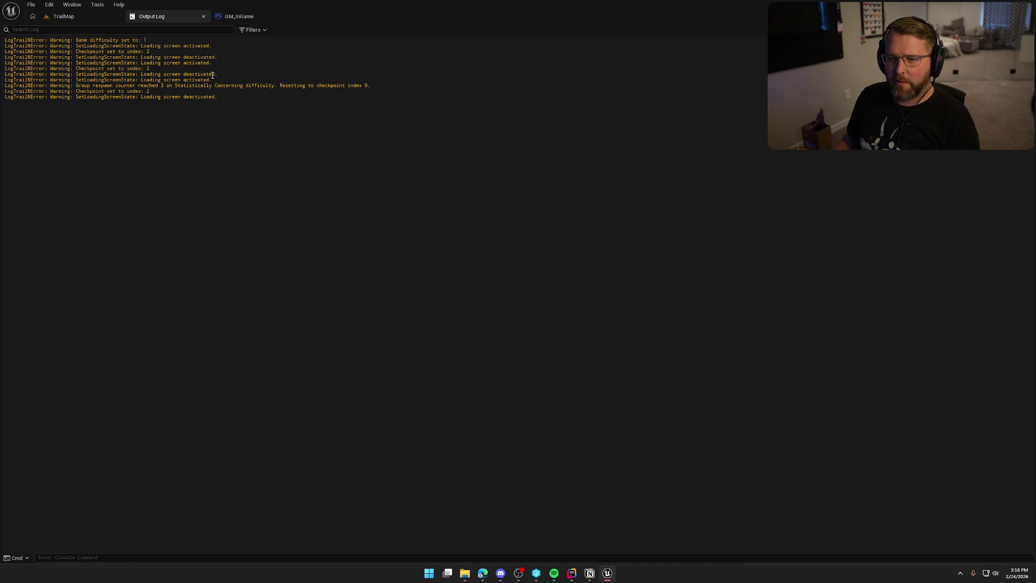
Highlight the 'Group respawn counter' warning in the Output Log, then go back to Rider.
{"action": "left_click_drag", "start_coordinate": [82, 86], "coordinate": [356, 82]}
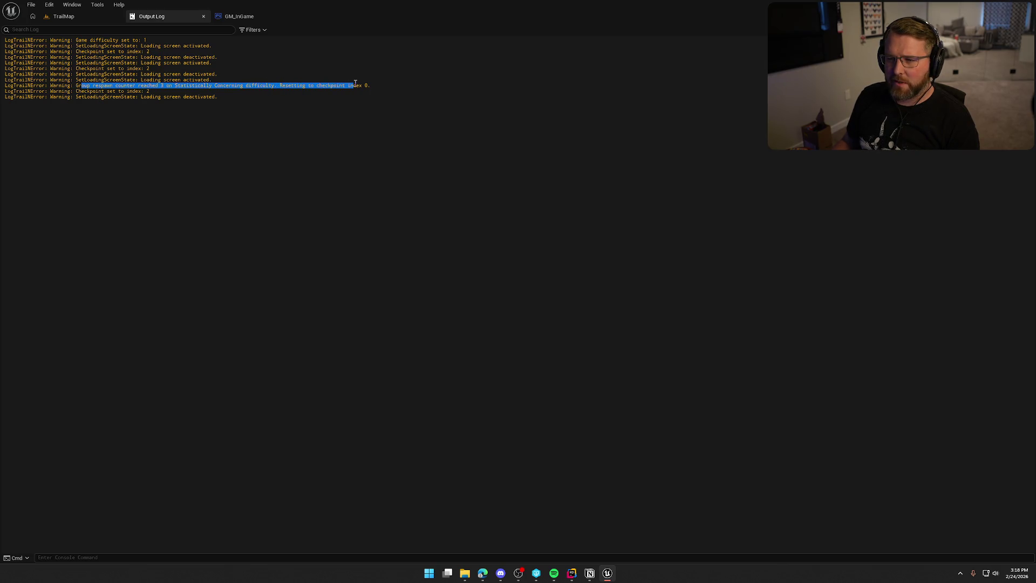
{"action": "left_click", "coordinate": [280, 117]}
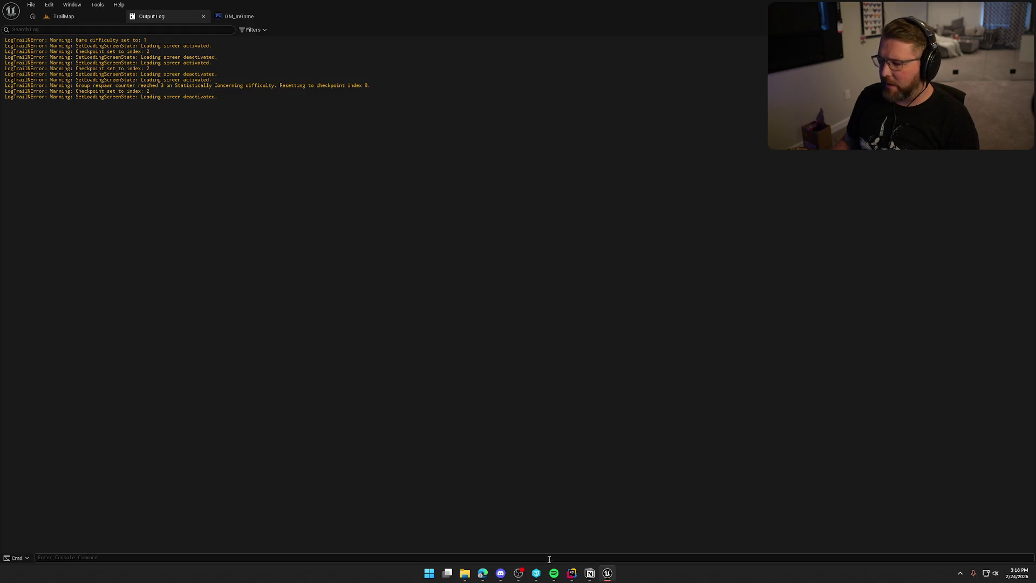
{"action": "key", "text": "alt+Tab"}
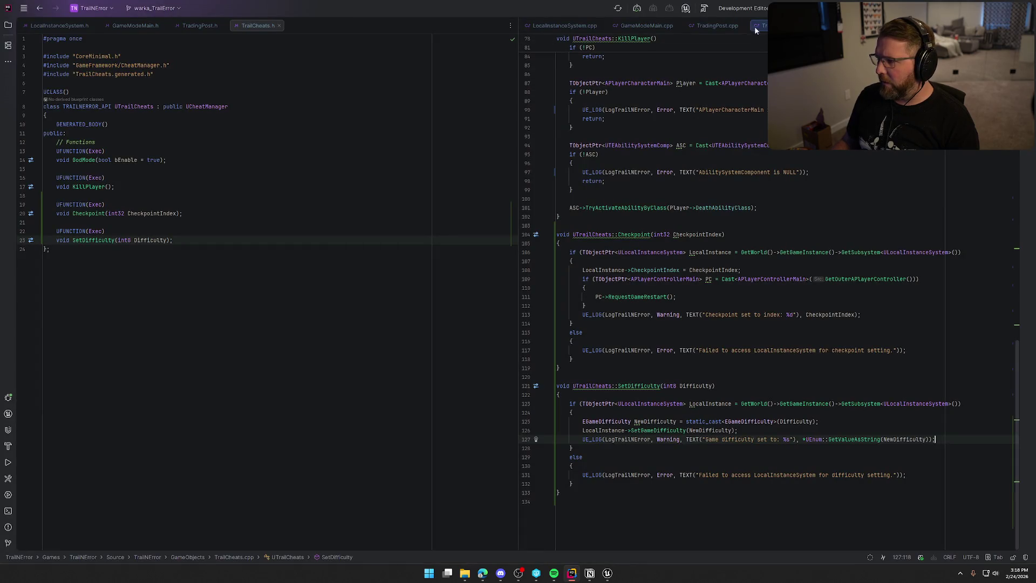
Check the respawn counter condition on line 115 of GameStateMain.cpp, then return to Unreal's Output Log.
{"action": "left_click", "coordinate": [631, 27]}
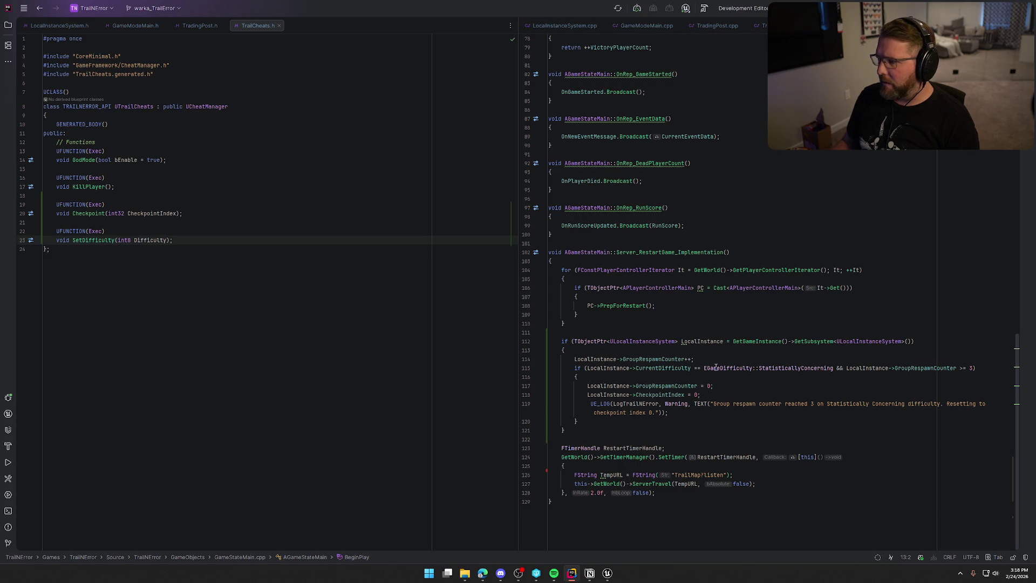
{"action": "left_click", "coordinate": [971, 367]}
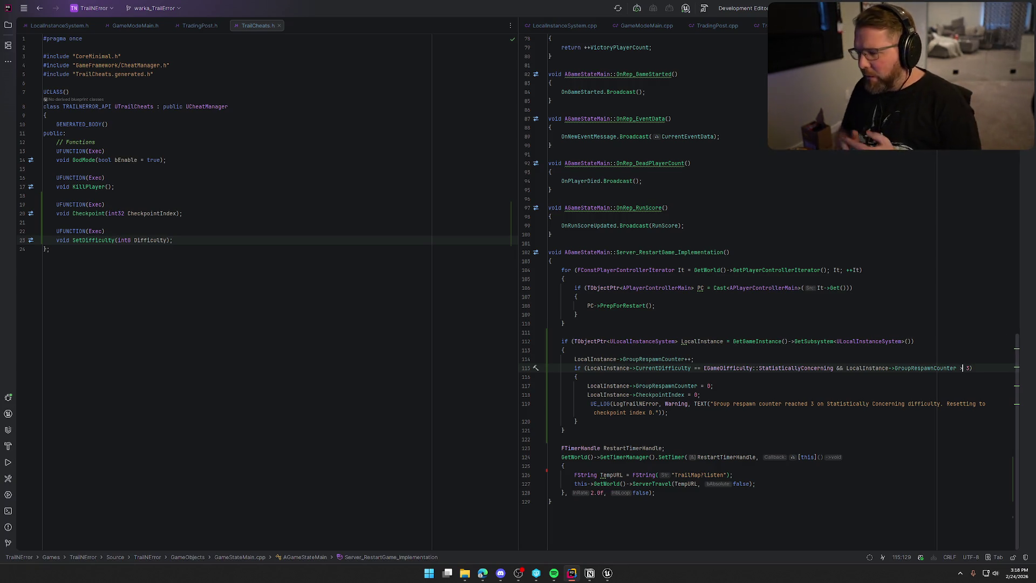
{"action": "left_click", "coordinate": [607, 572]}
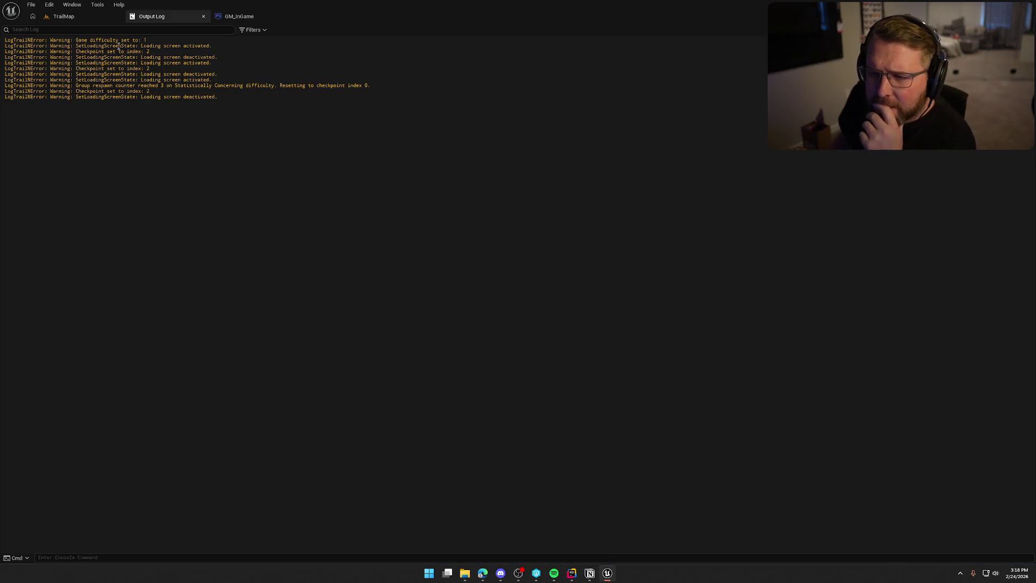
Highlight the loading-screen and checkpoint lines in the Output Log one by one, then clear the selection.
{"action": "left_click_drag", "start_coordinate": [119, 47], "coordinate": [222, 57]}
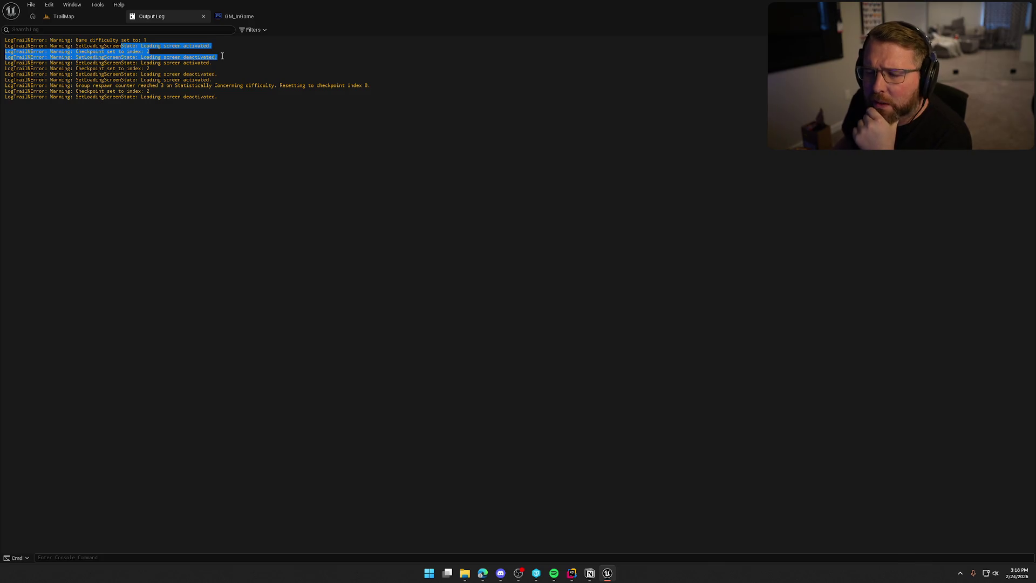
{"action": "left_click_drag", "start_coordinate": [139, 63], "coordinate": [224, 72]}
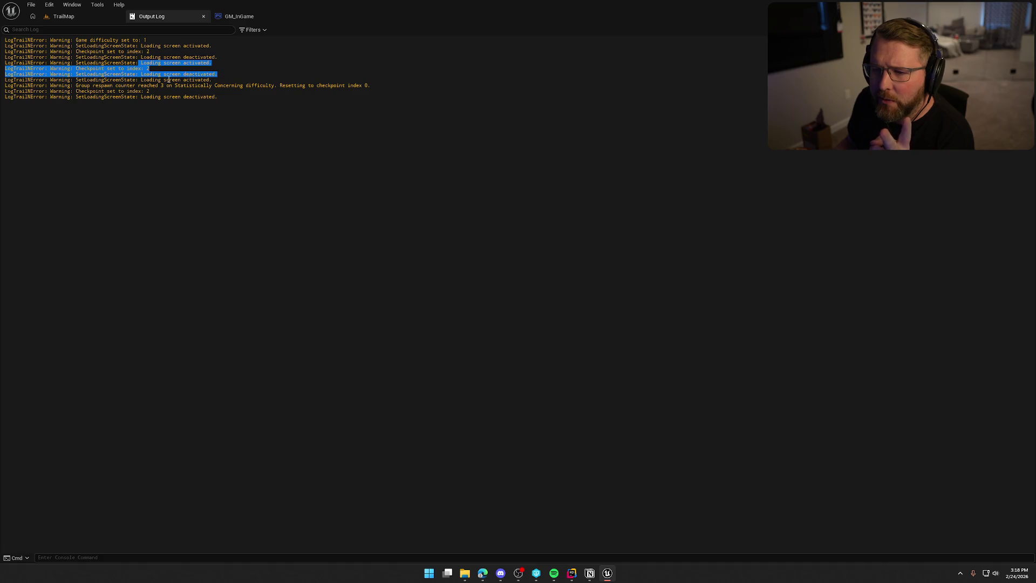
{"action": "mouse_move", "coordinate": [80, 80]}
{"action": "left_mouse_down"}
{"action": "mouse_move", "coordinate": [225, 82]}
{"action": "mouse_move", "coordinate": [286, 90]}
{"action": "mouse_move", "coordinate": [289, 108]}
{"action": "left_mouse_up"}
{"action": "left_click", "coordinate": [191, 126]}
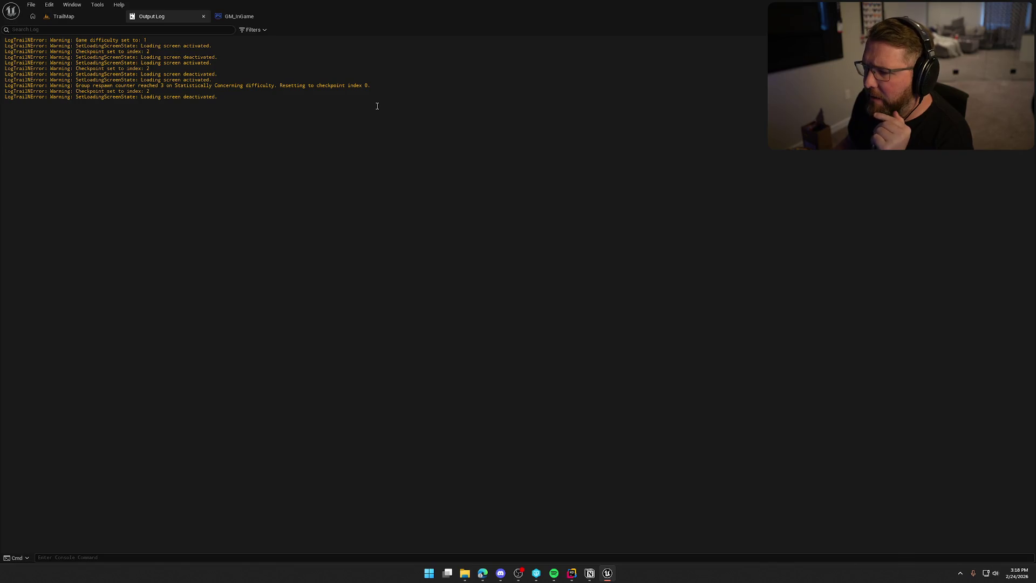
Run a Live Coding recompile of the C++ changes and end on the TrailMap level.
{"action": "left_click", "coordinate": [59, 16]}
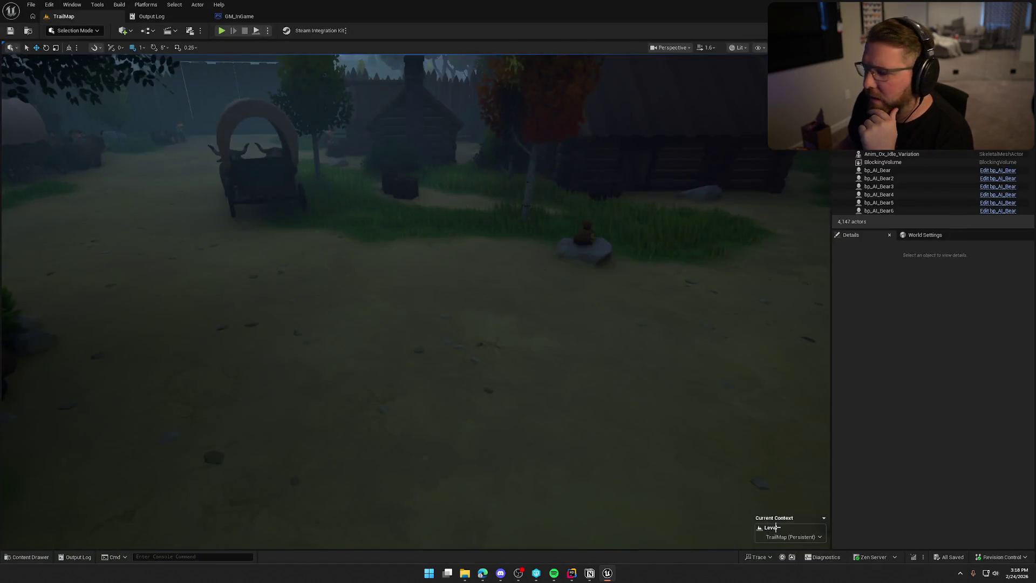
{"action": "left_click", "coordinate": [913, 557]}
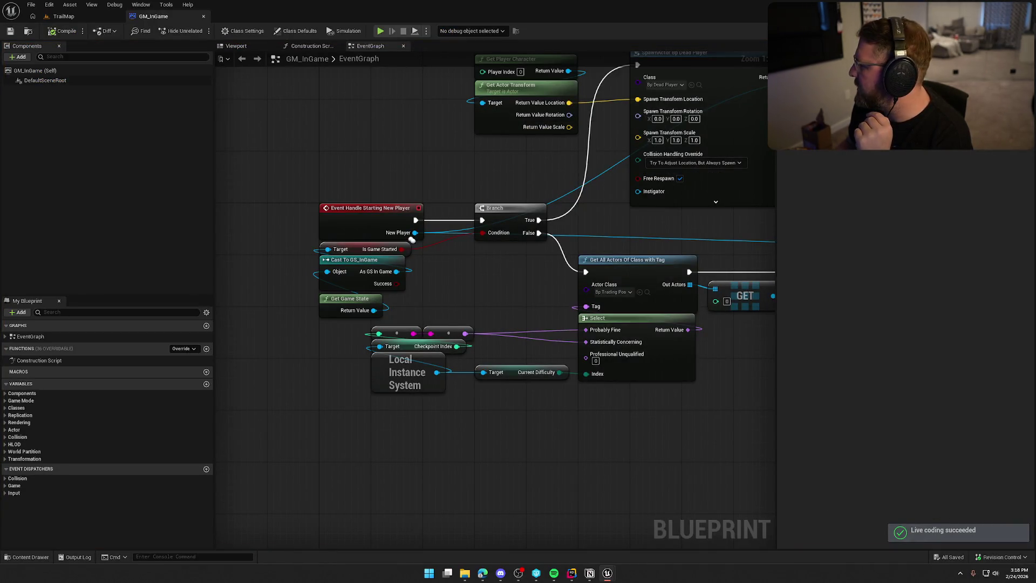
{"action": "left_click", "coordinate": [64, 16]}
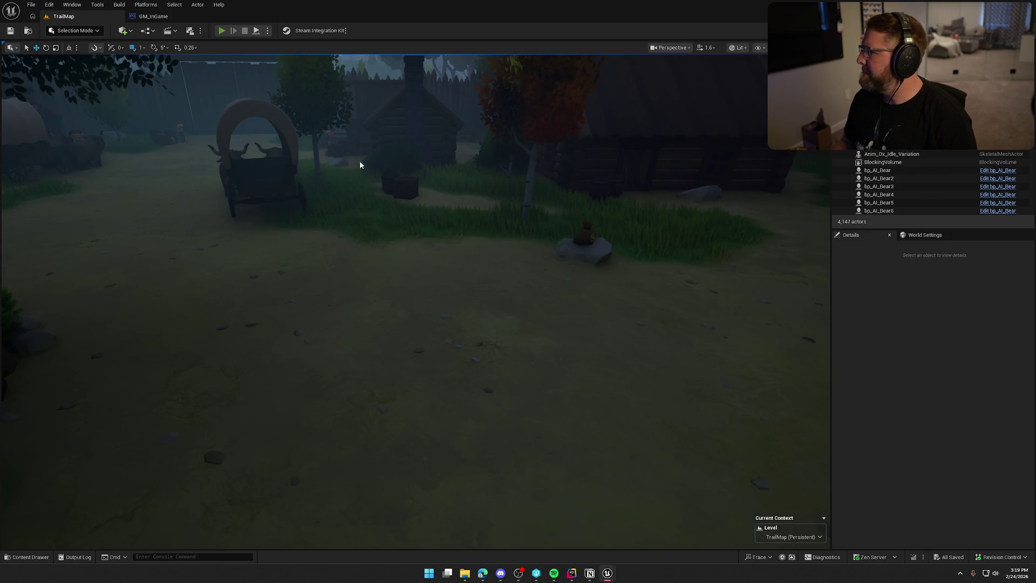
Start a TrailMap play session and run SetDifficulty 1 from the console history.
{"action": "key", "text": "alt+p"}
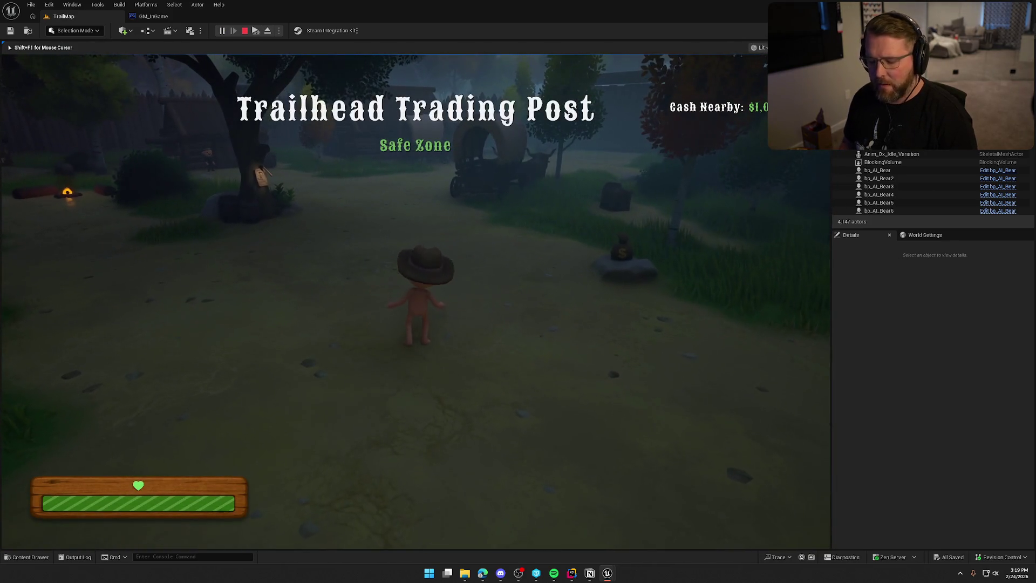
{"action": "key", "text": "grave"}
{"action": "key", "text": "Up"}
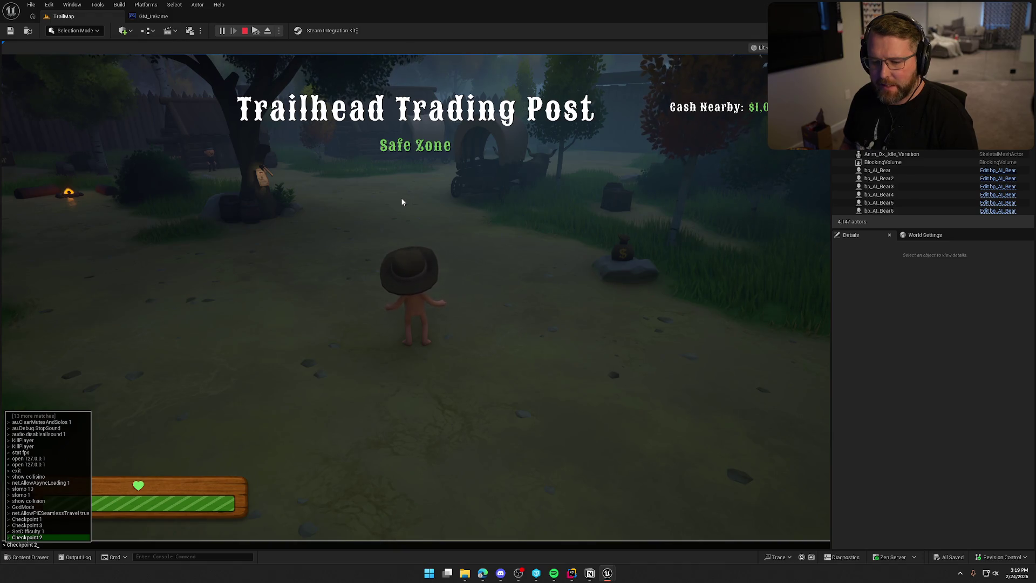
{"action": "key", "text": "Up"}
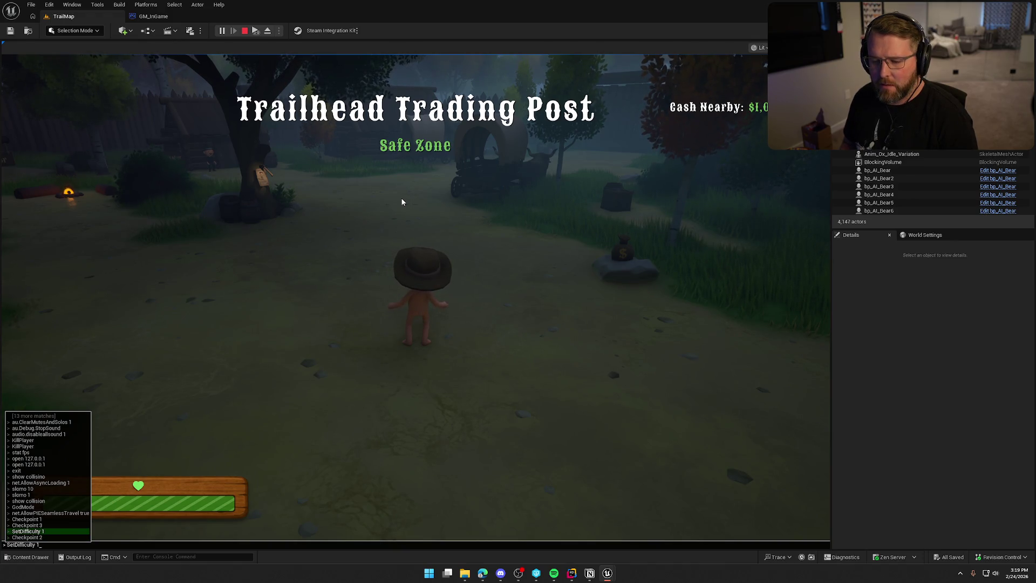
{"action": "key", "text": "Return"}
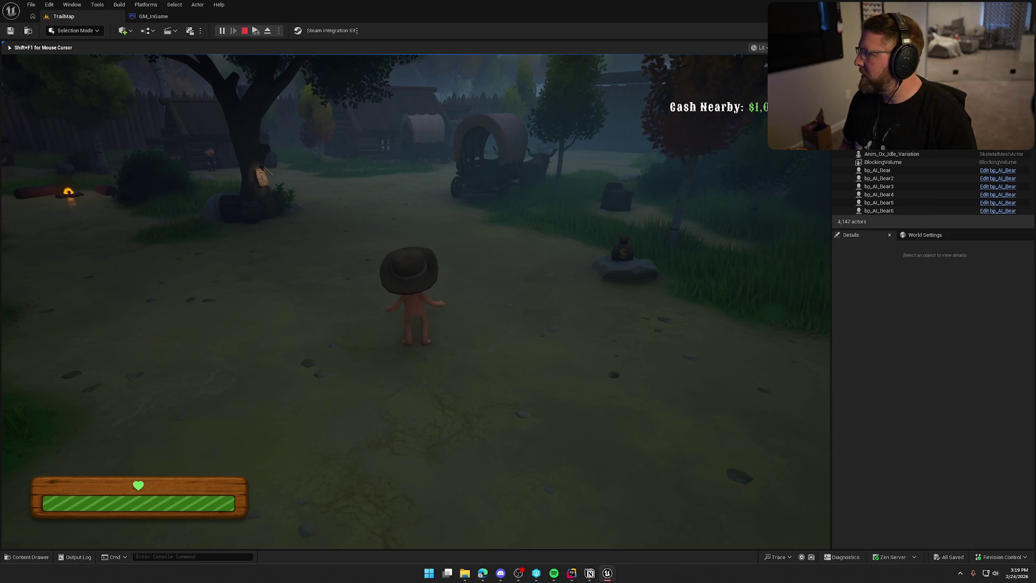
Respawn at checkpoint 2 four times by rerunning Checkpoint 2 from the console history.
{"action": "key", "text": "Up"}
{"action": "key", "text": "Up"}
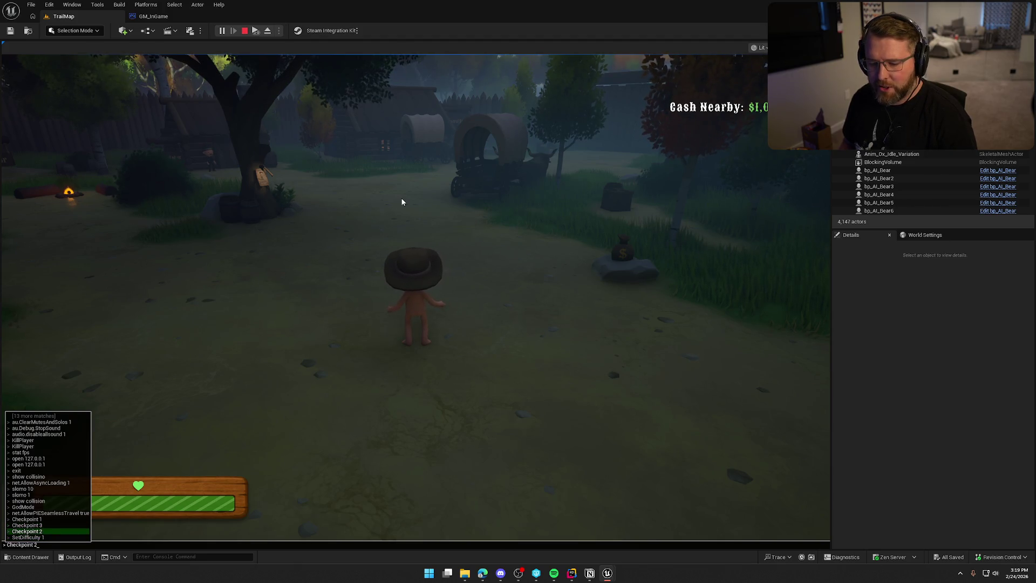
{"action": "key", "text": "Return"}
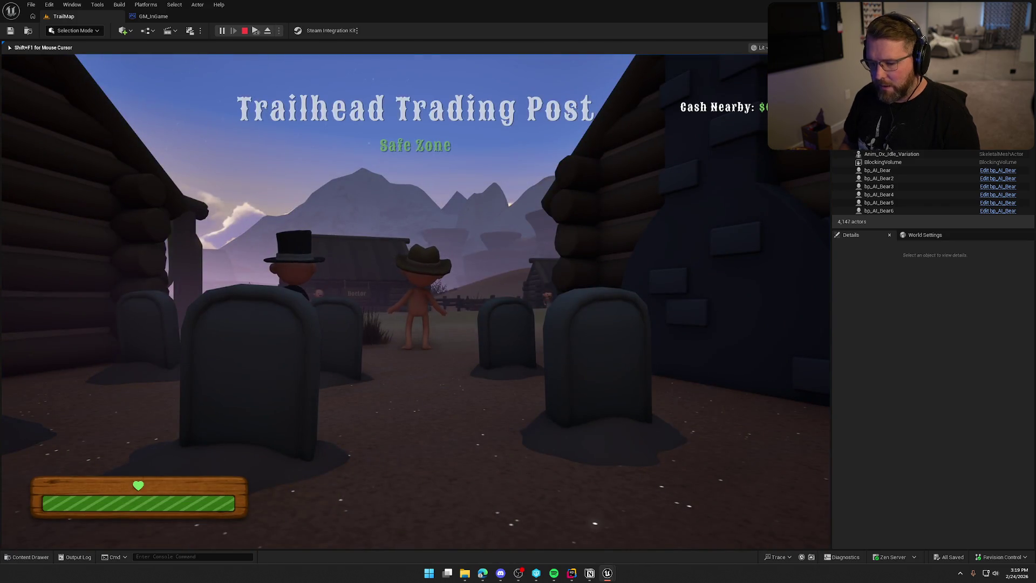
{"action": "key", "text": "grave"}
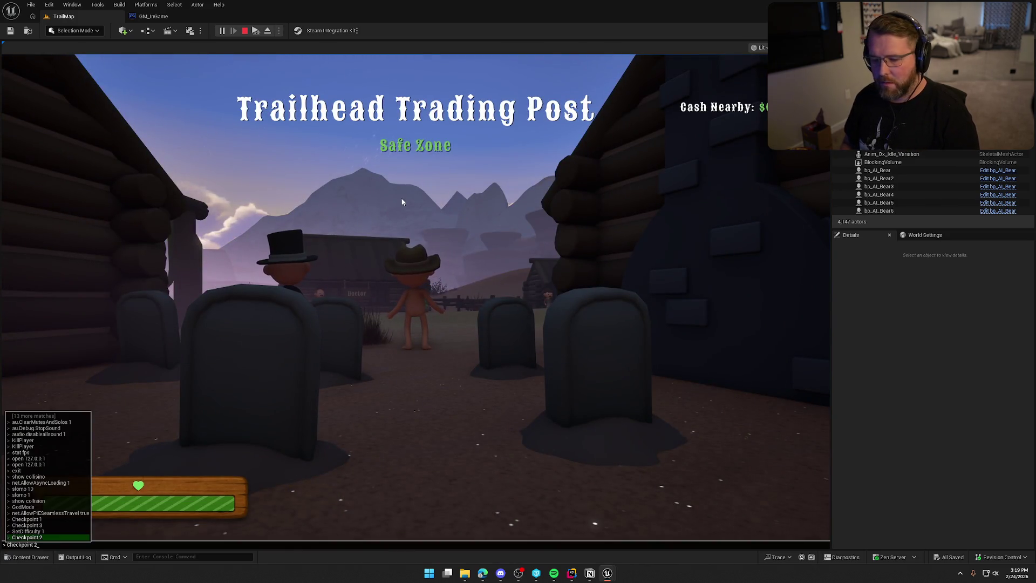
{"action": "key", "text": "Return"}
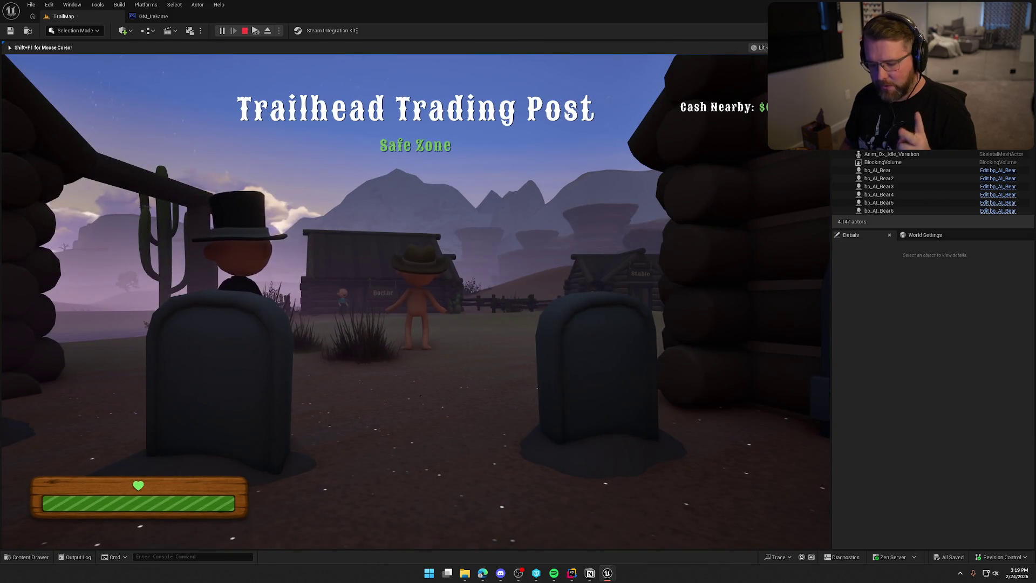
{"action": "key", "text": "grave"}
{"action": "key", "text": "Up"}
{"action": "key", "text": "Return"}
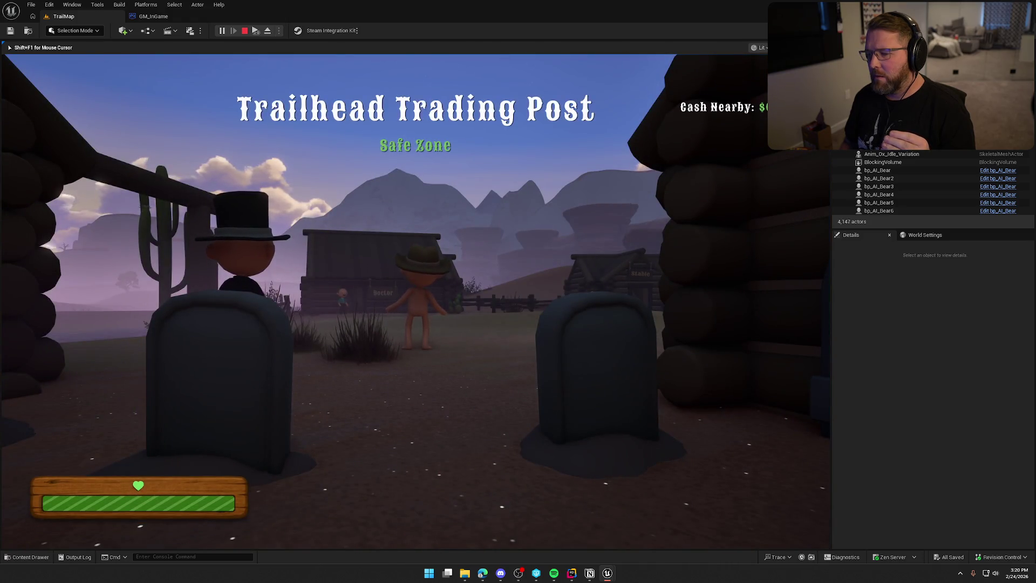
{"action": "key", "text": "grave"}
{"action": "key", "text": "Up"}
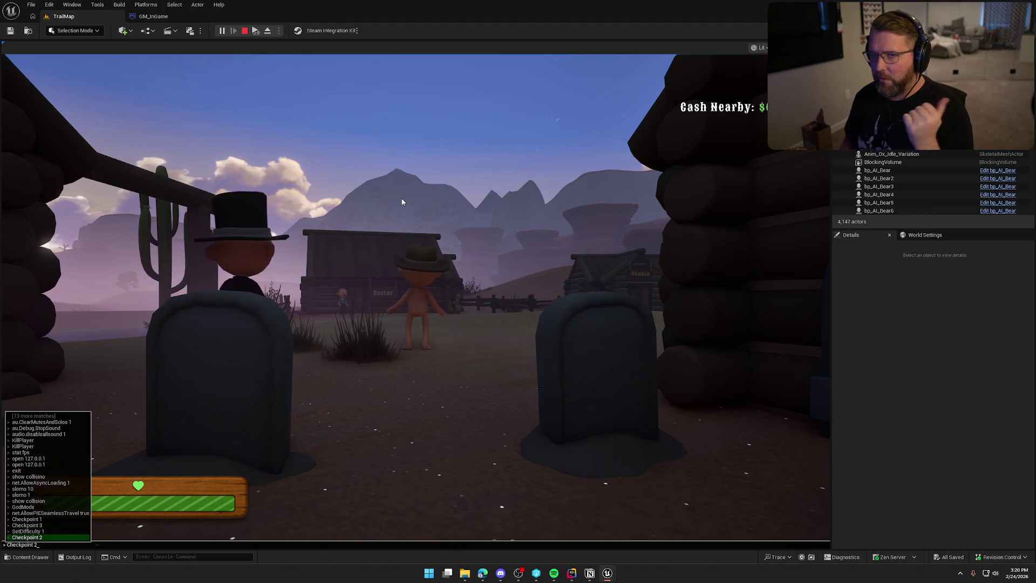
{"action": "key", "text": "Return"}
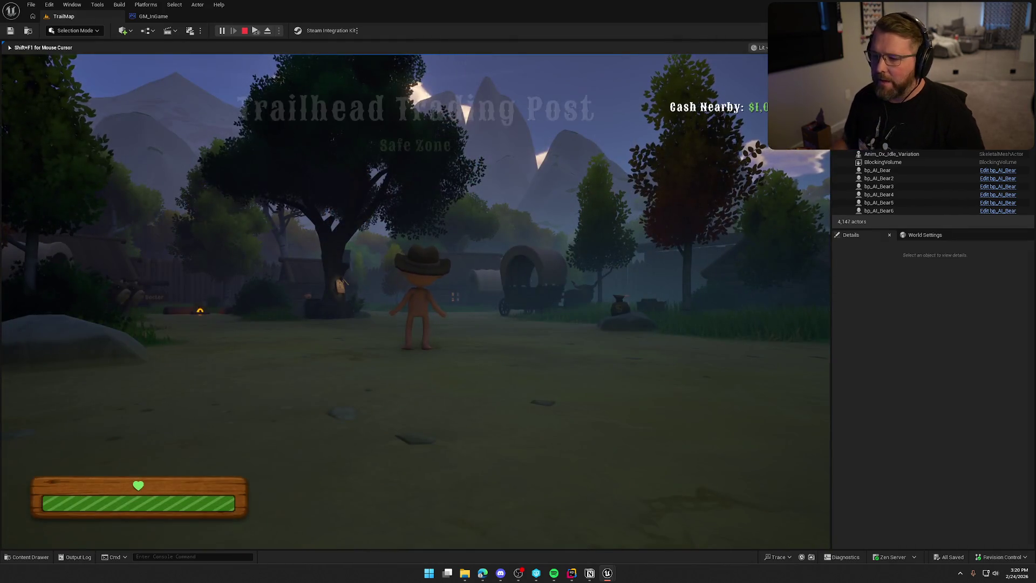
Run through the camp, then lower the difficulty by running SetDifficulty 0.
{"action": "key", "text": "shift+w"}
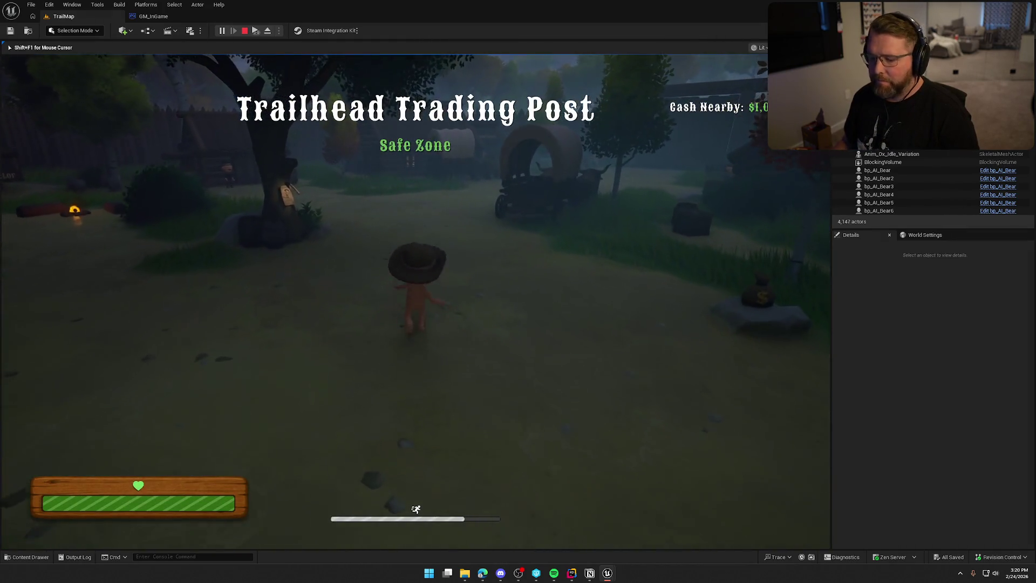
{"action": "key", "text": "grave"}
{"action": "key", "text": "Up"}
{"action": "key", "text": "Up"}
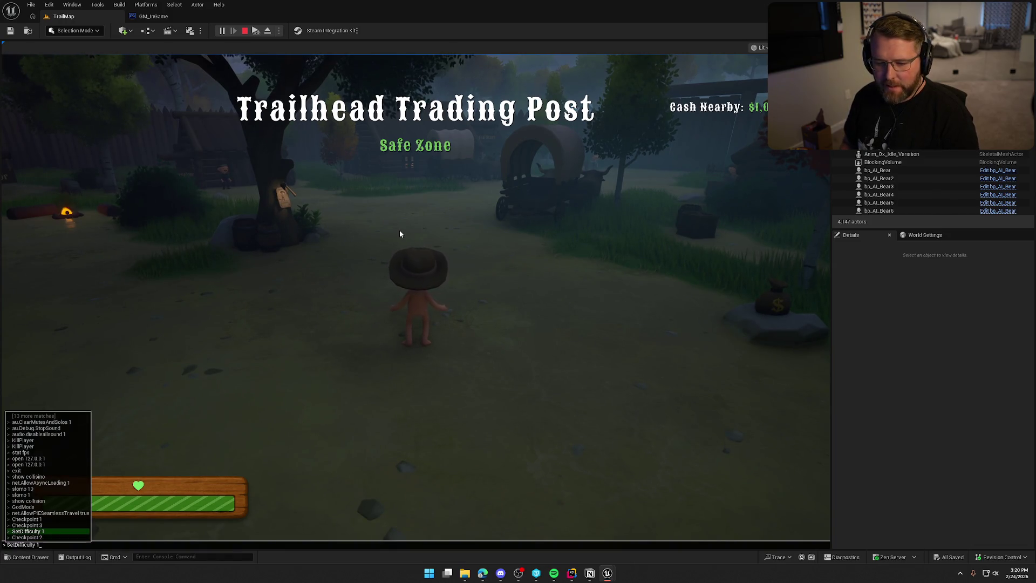
{"action": "key", "text": "BackSpace"}
{"action": "type", "text": "0"}
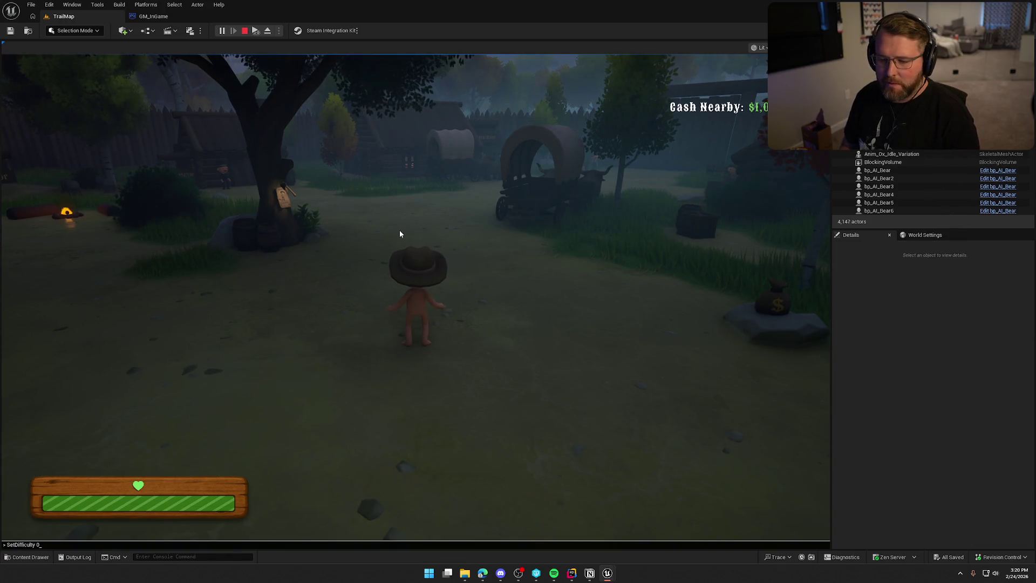
{"action": "key", "text": "Return"}
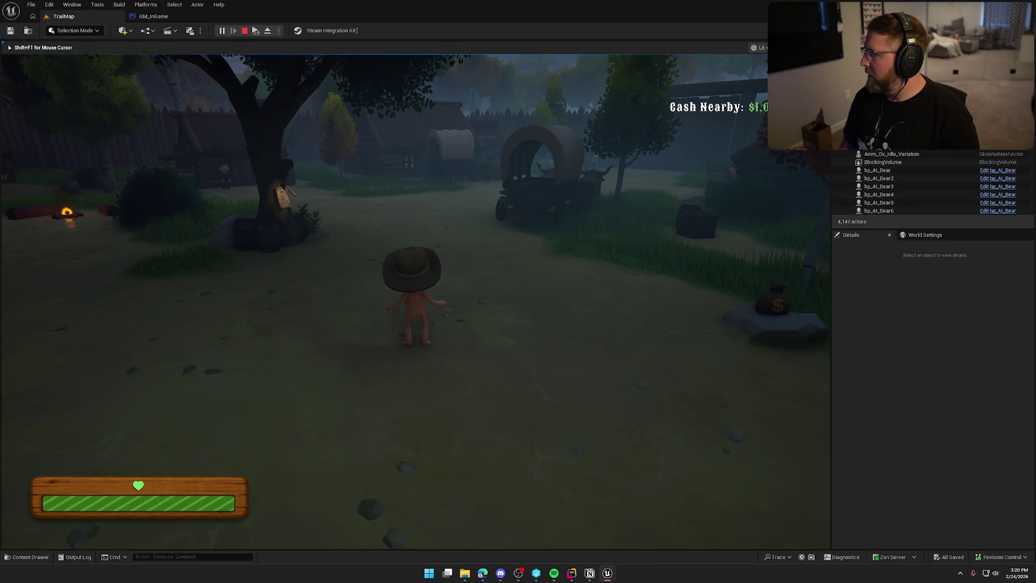
Respawn the character at Checkpoint 2 using the console history.
{"action": "key", "text": "grave"}
{"action": "key", "text": "Up"}
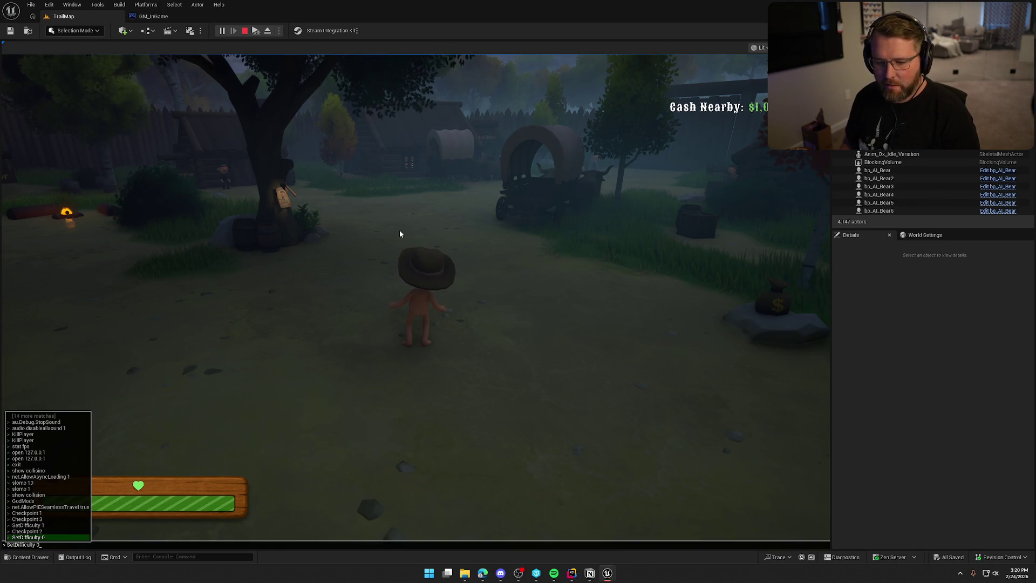
{"action": "key", "text": "Up"}
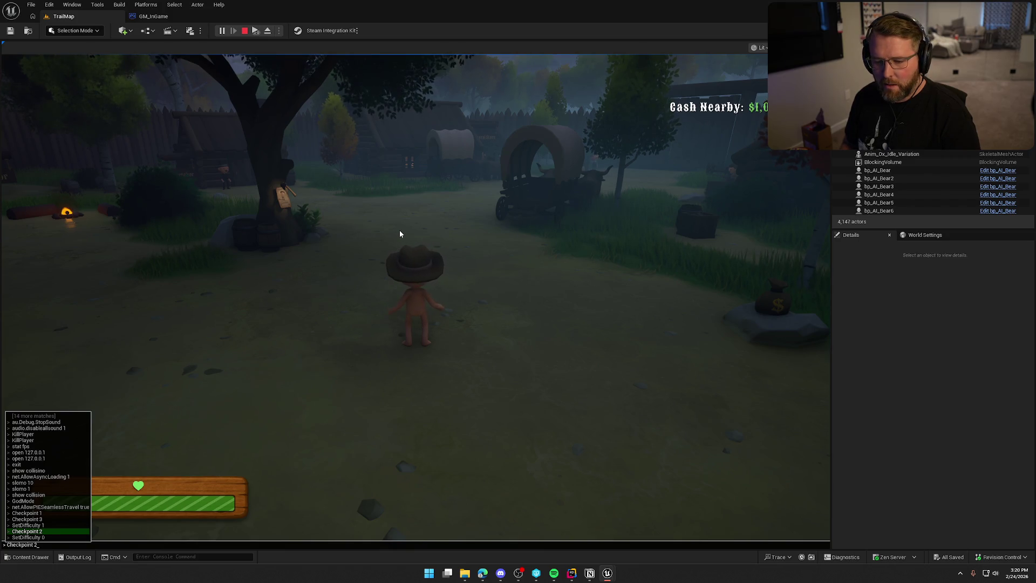
{"action": "key", "text": "Return"}
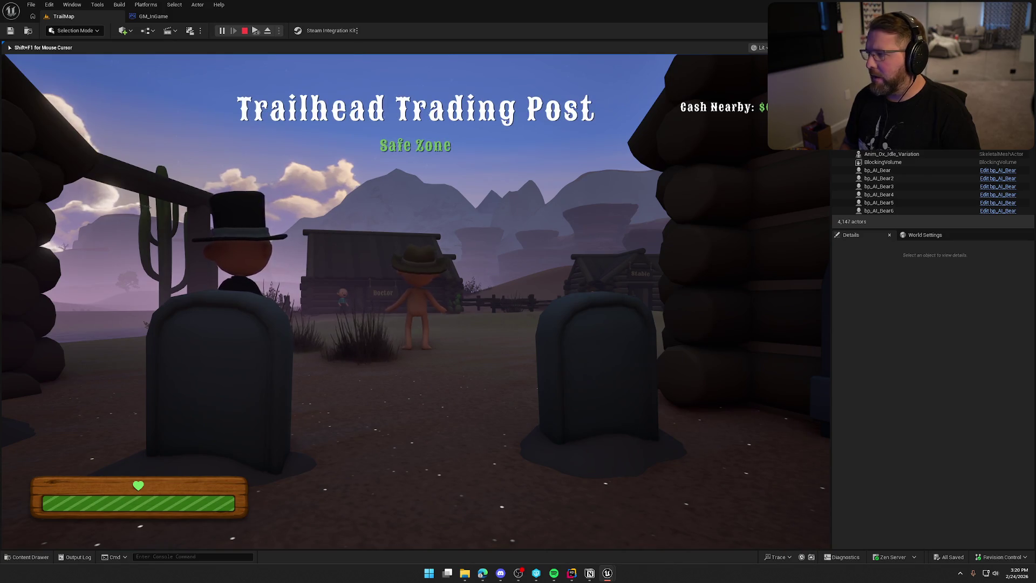
{"action": "key", "text": "grave"}
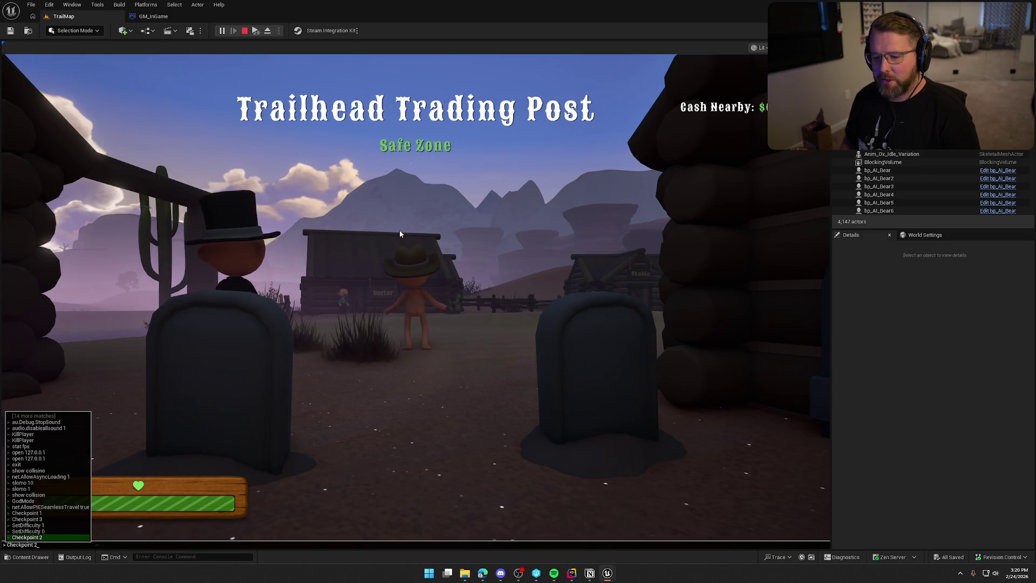
{"action": "key", "text": "Return"}
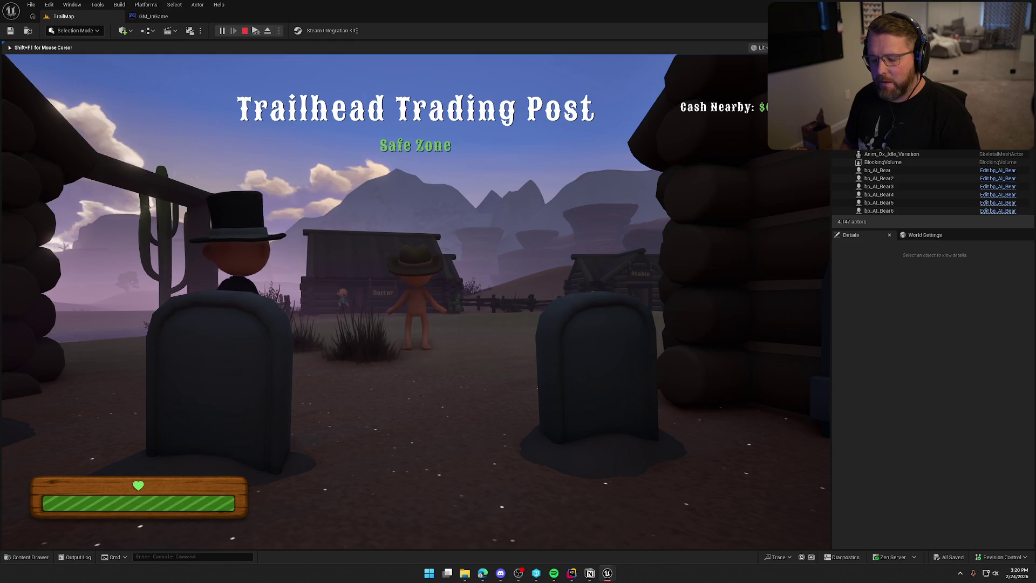
Apply difficulty 2 and respawn the character at Checkpoint 2 again.
{"action": "key", "text": "grave"}
{"action": "key", "text": "Up"}
{"action": "key", "text": "Up"}
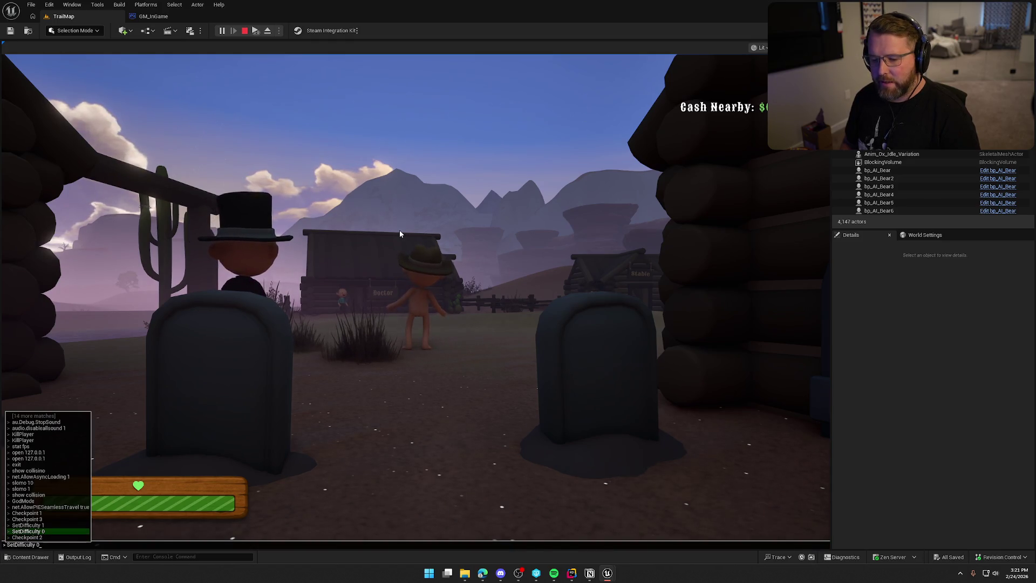
{"action": "key", "text": "Return"}
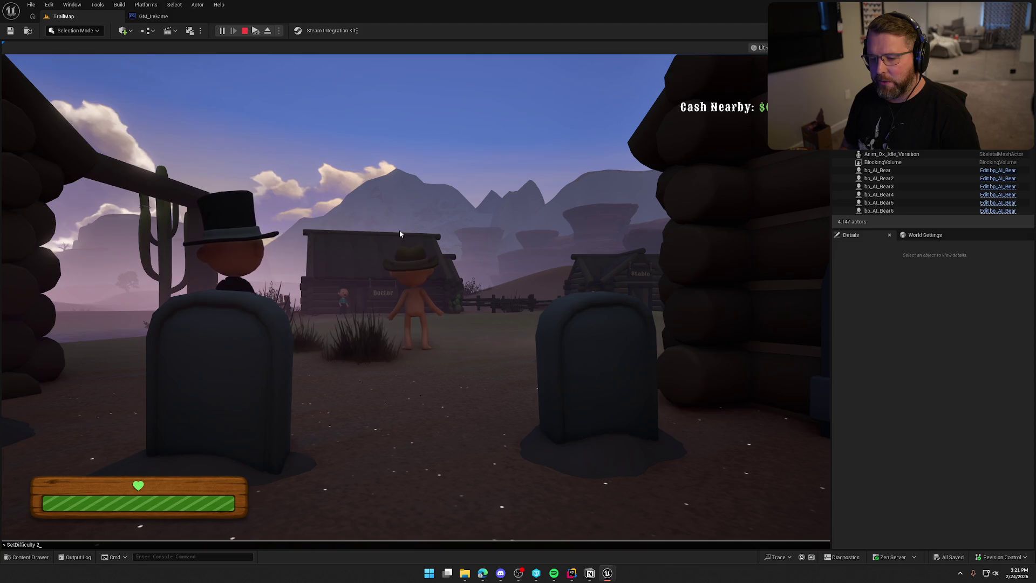
{"action": "left_click", "coordinate": [399, 234]}
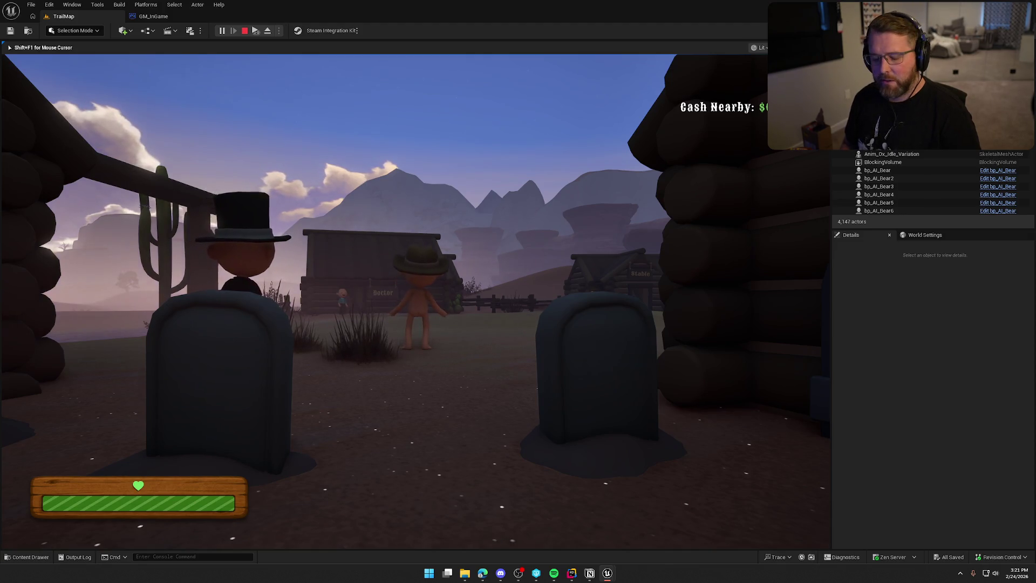
{"action": "key", "text": "grave"}
{"action": "key", "text": "Up"}
{"action": "key", "text": "Up"}
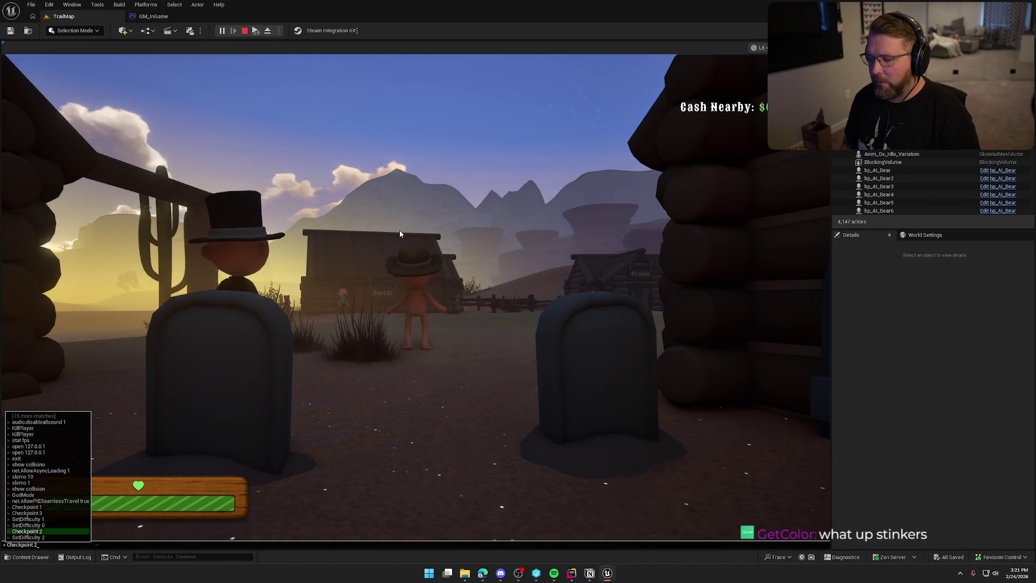
{"action": "key", "text": "Return"}
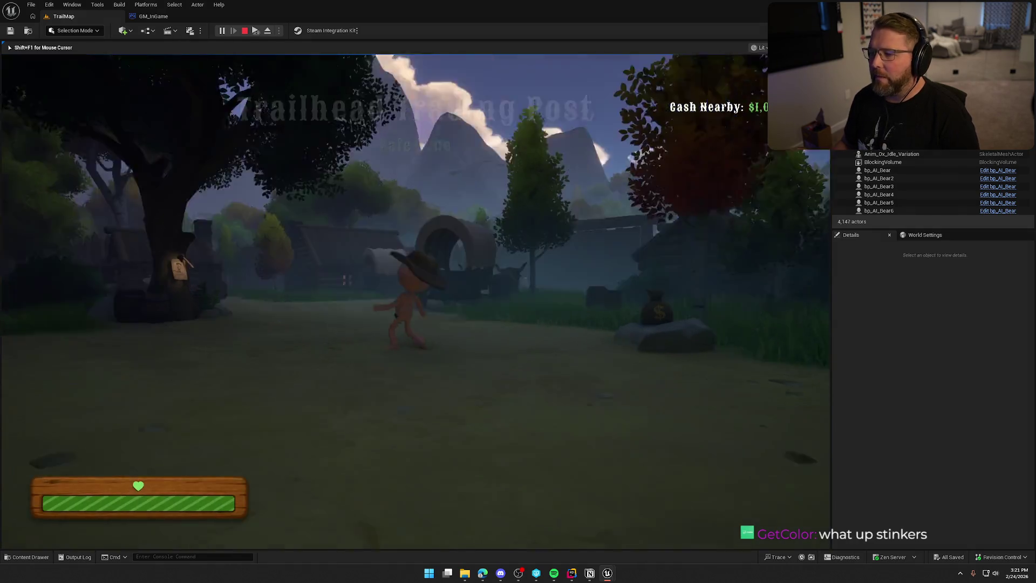
Sprint forward briefly, then stop the TrailMap play session.
{"action": "key", "text": "shift"}
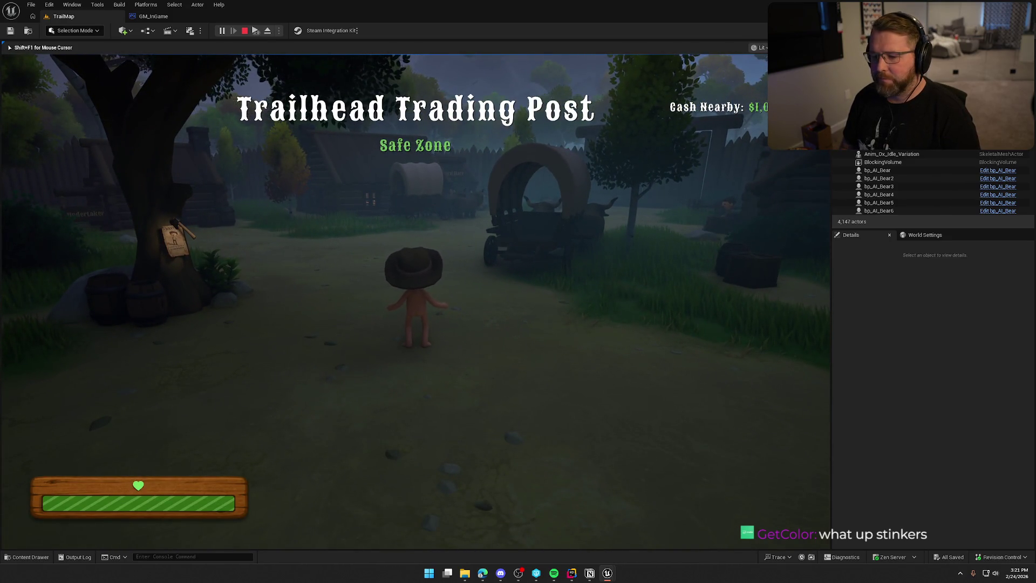
{"action": "key", "text": "Escape"}
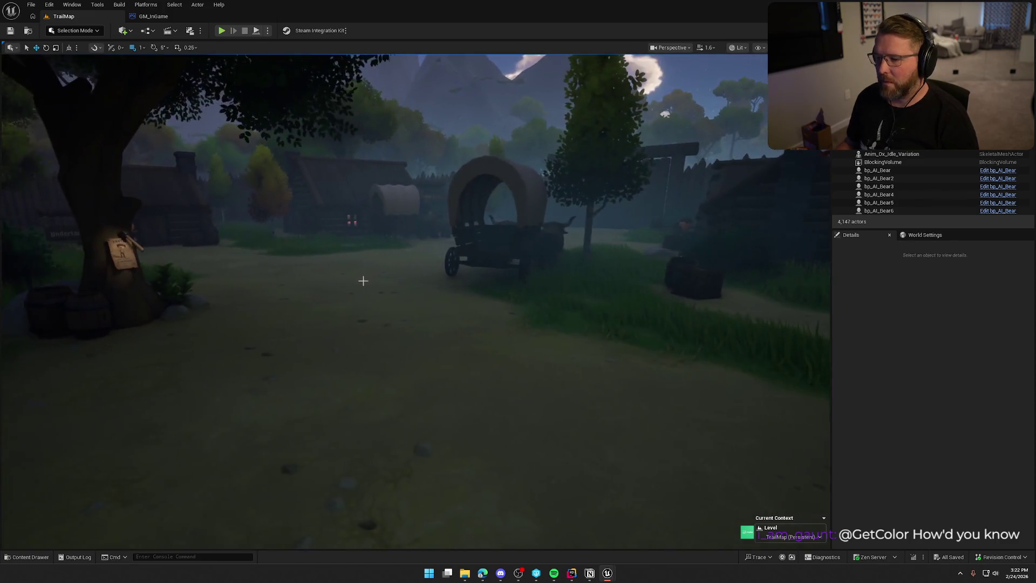
Load the MainMenu level from Maps and open GM_MainMenu from its World Settings.
{"action": "key", "text": "ctrl+space"}
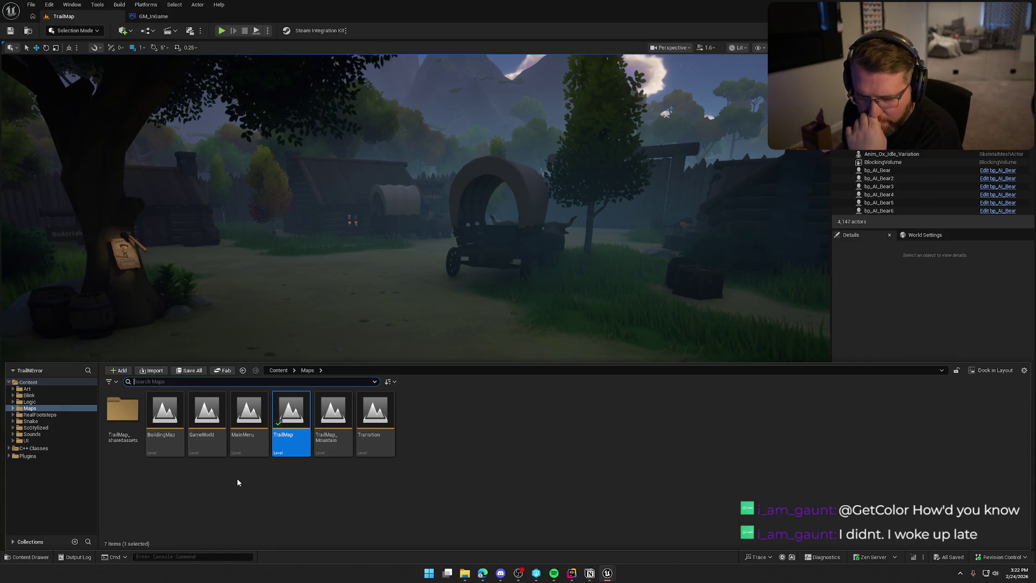
{"action": "left_click", "coordinate": [247, 418]}
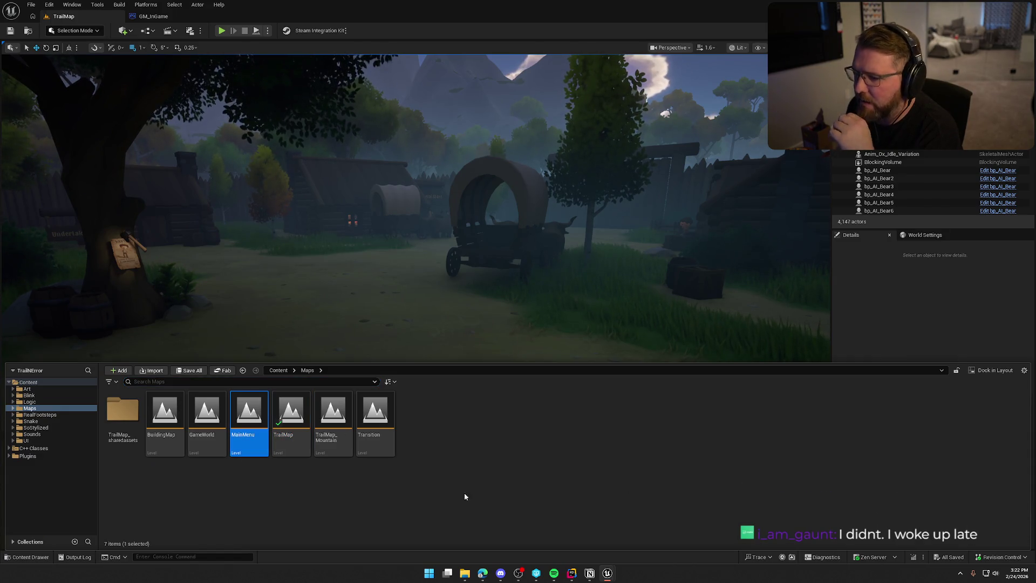
{"action": "double_click", "coordinate": [247, 418]}
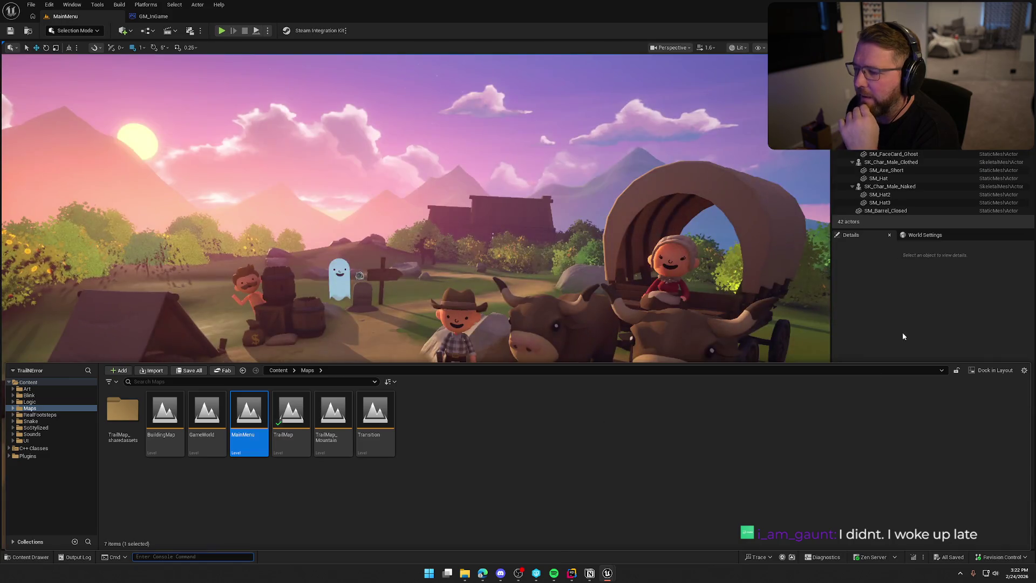
{"action": "left_click", "coordinate": [923, 236]}
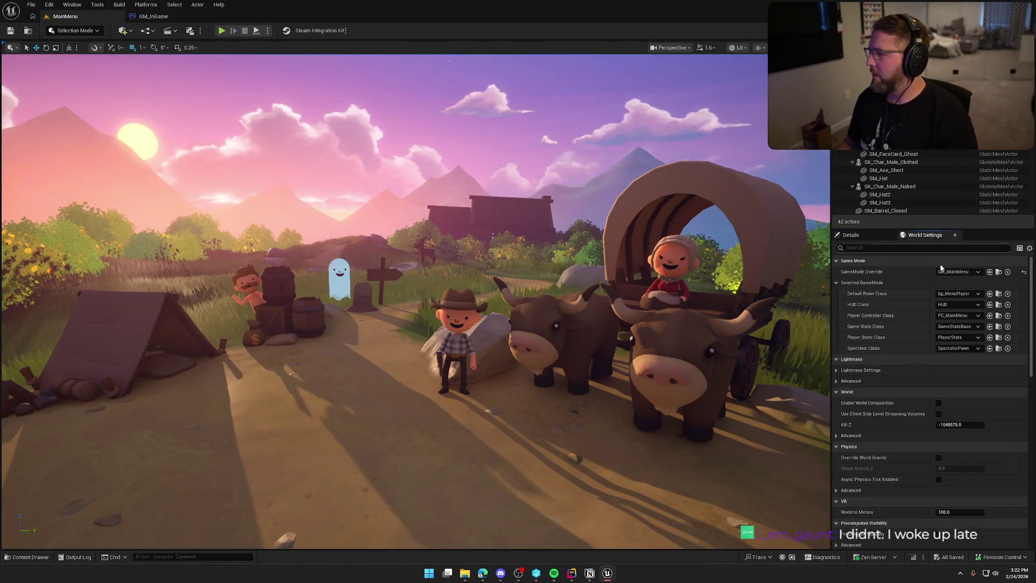
{"action": "left_click", "coordinate": [999, 273]}
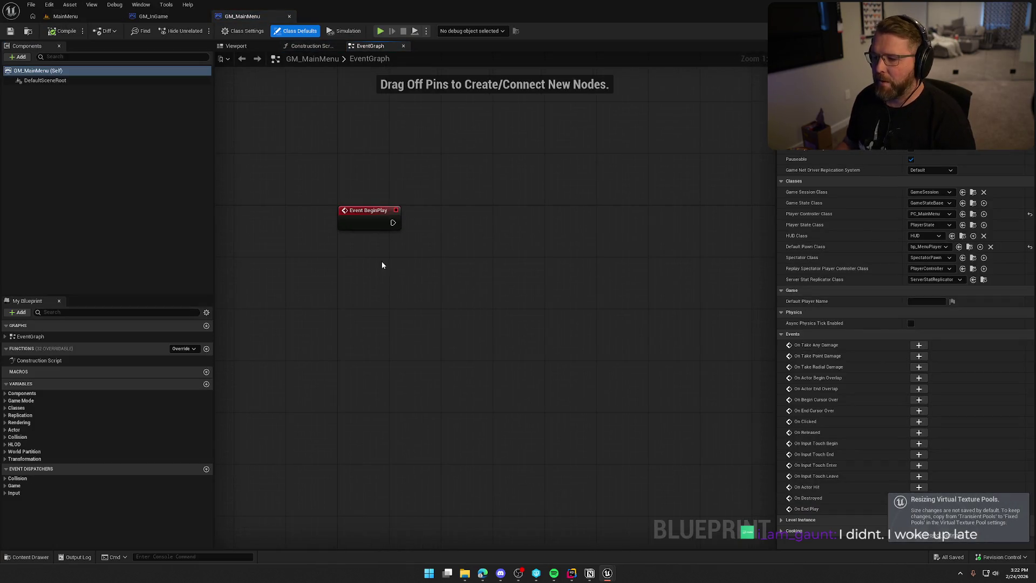
Add a Local Instance System node and wire Event BeginPlay into Set Checkpoint Index.
{"action": "right_click", "coordinate": [382, 265]}
{"action": "type", "text": "local instance"}
{"action": "key", "text": "Return"}
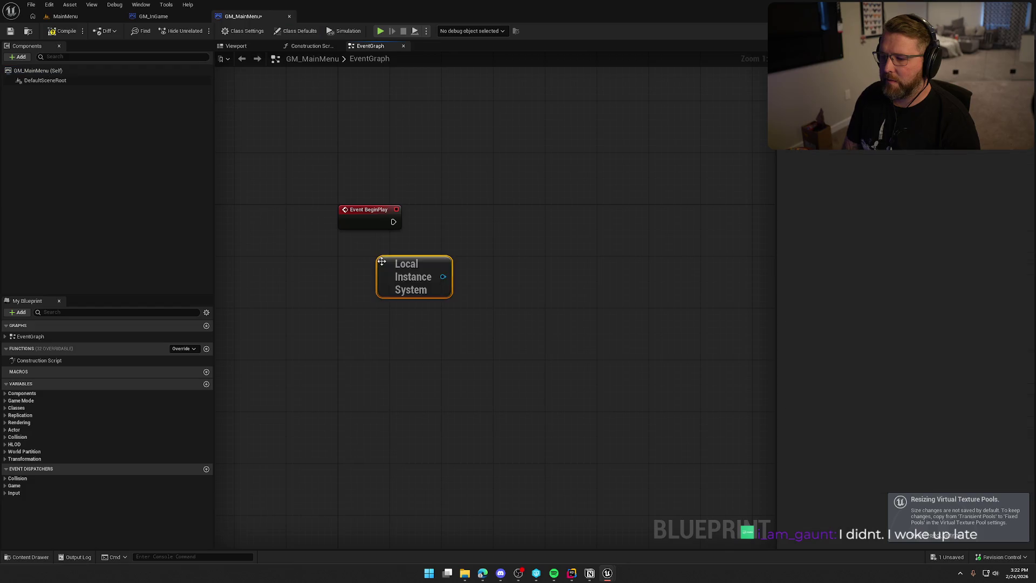
{"action": "left_click_drag", "start_coordinate": [382, 261], "coordinate": [342, 261]}
{"action": "left_click_drag", "start_coordinate": [404, 276], "coordinate": [455, 262]}
{"action": "type", "text": "set"}
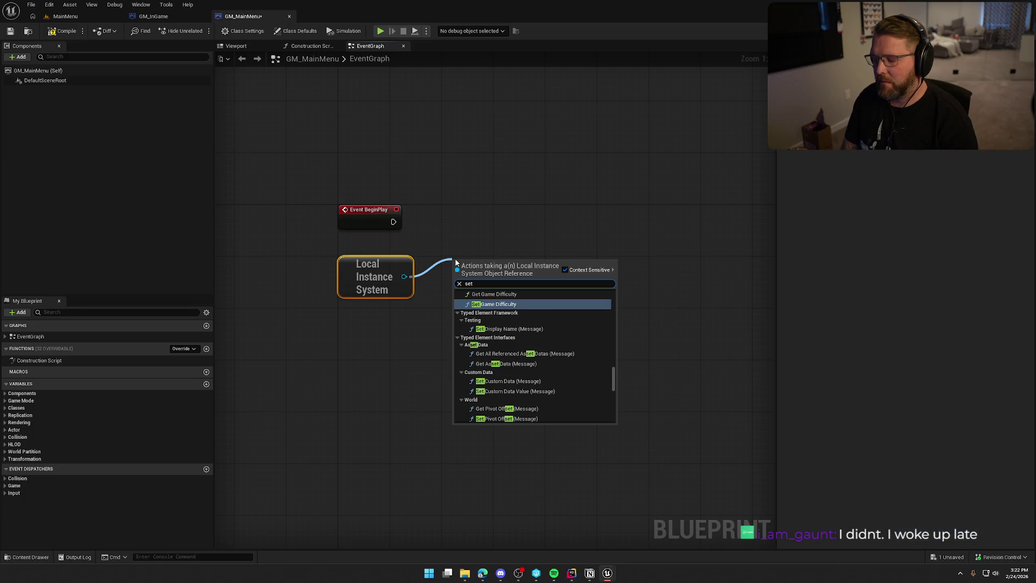
{"action": "type", "text": " ch"}
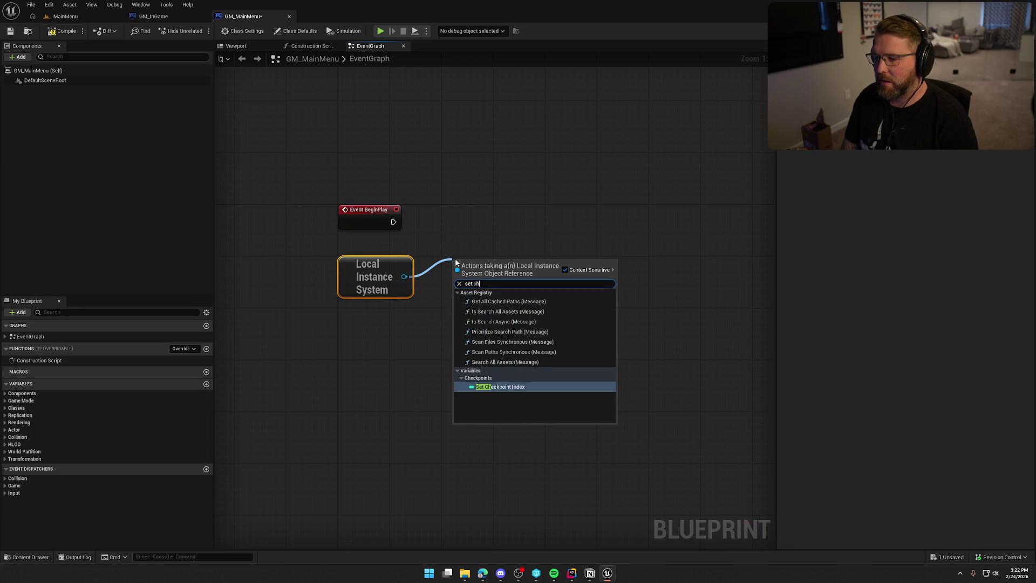
{"action": "key", "text": "Return"}
{"action": "left_click_drag", "start_coordinate": [457, 266], "coordinate": [393, 222]}
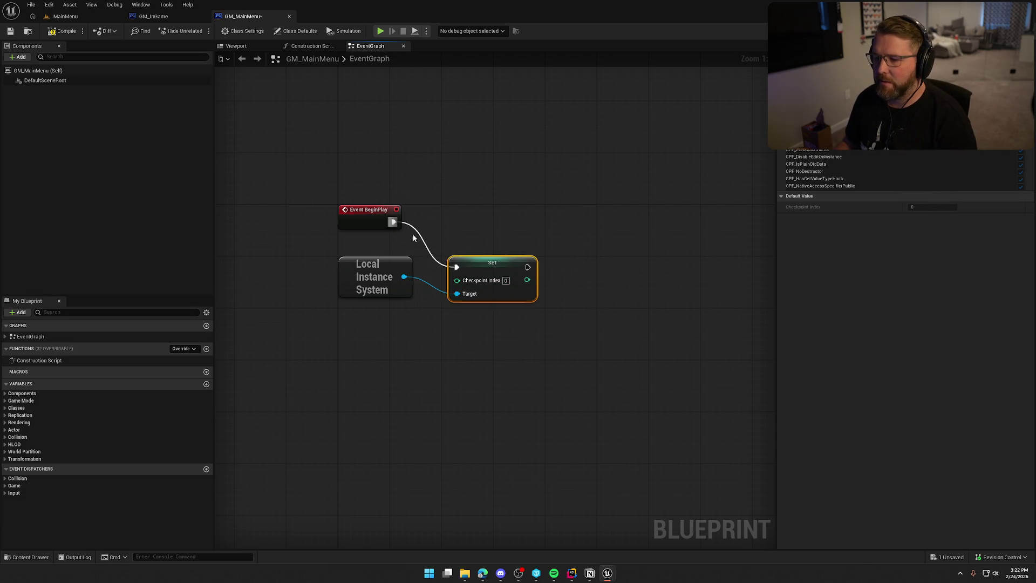
{"action": "left_click_drag", "start_coordinate": [500, 273], "coordinate": [494, 228]}
{"action": "mouse_move", "coordinate": [355, 271]}
{"action": "left_mouse_down"}
{"action": "mouse_move", "coordinate": [354, 237]}
{"action": "mouse_move", "coordinate": [354, 248]}
{"action": "left_mouse_up"}
Compile and save GM_MainMenu, checking out the asset.
{"action": "left_click", "coordinate": [398, 307]}
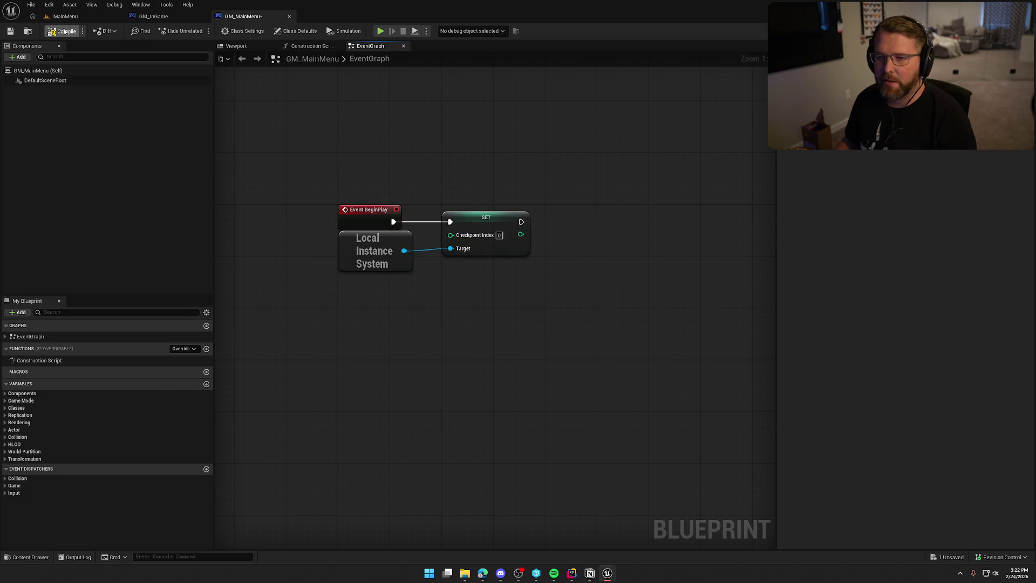
{"action": "key", "text": "ctrl+s"}
{"action": "left_click", "coordinate": [530, 378]}
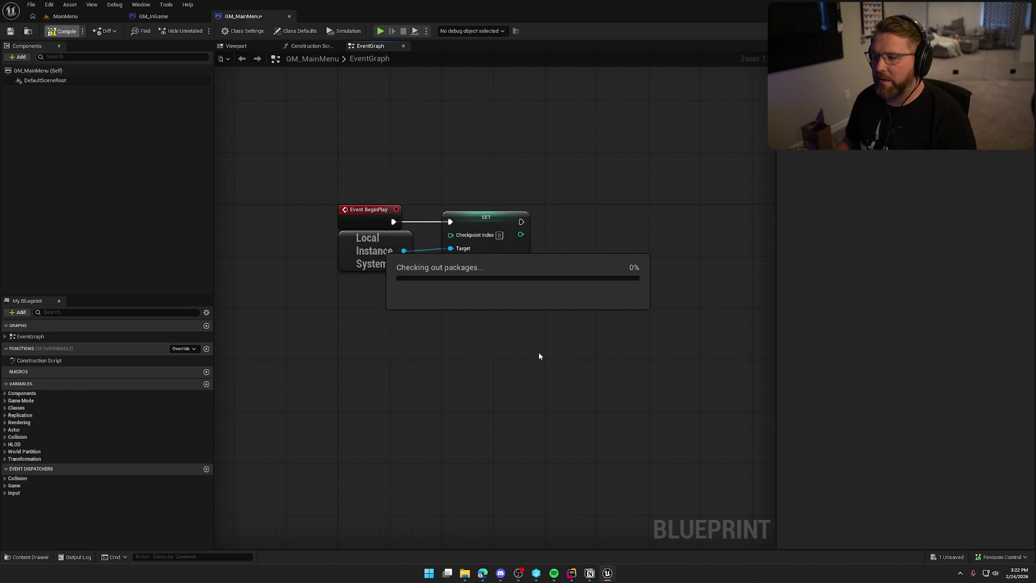
{"action": "left_click_drag", "start_coordinate": [450, 328], "coordinate": [458, 341]}
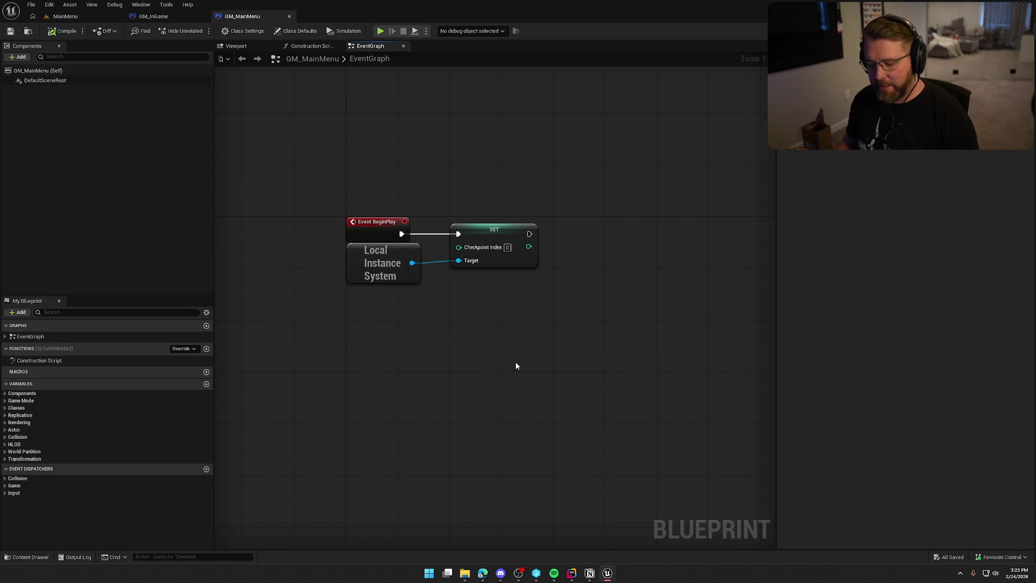
{"action": "key", "text": "super"}
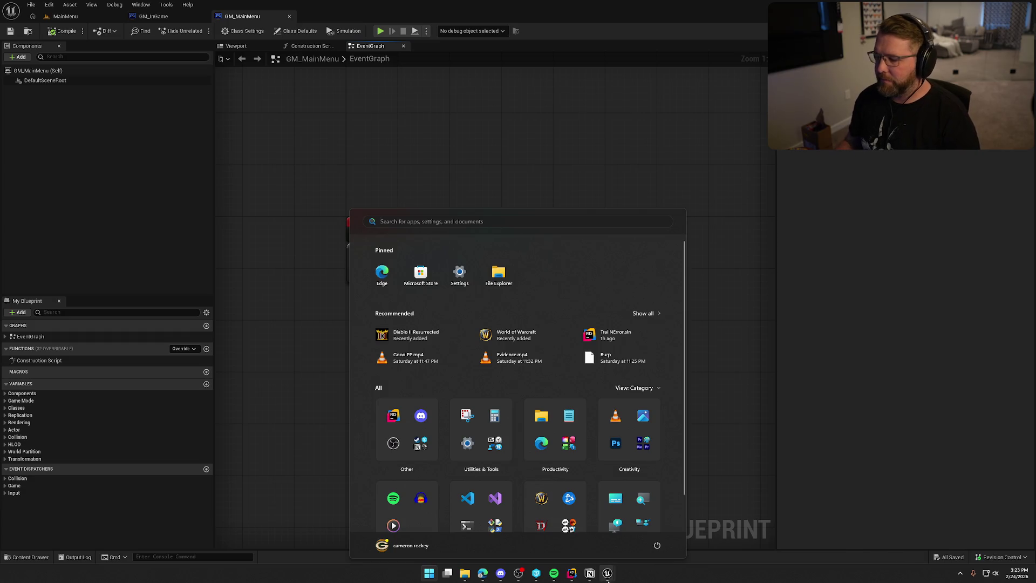
Add a 'Polish To Do' card to the In progress column of the Notion board.
{"action": "left_click", "coordinate": [832, 292]}
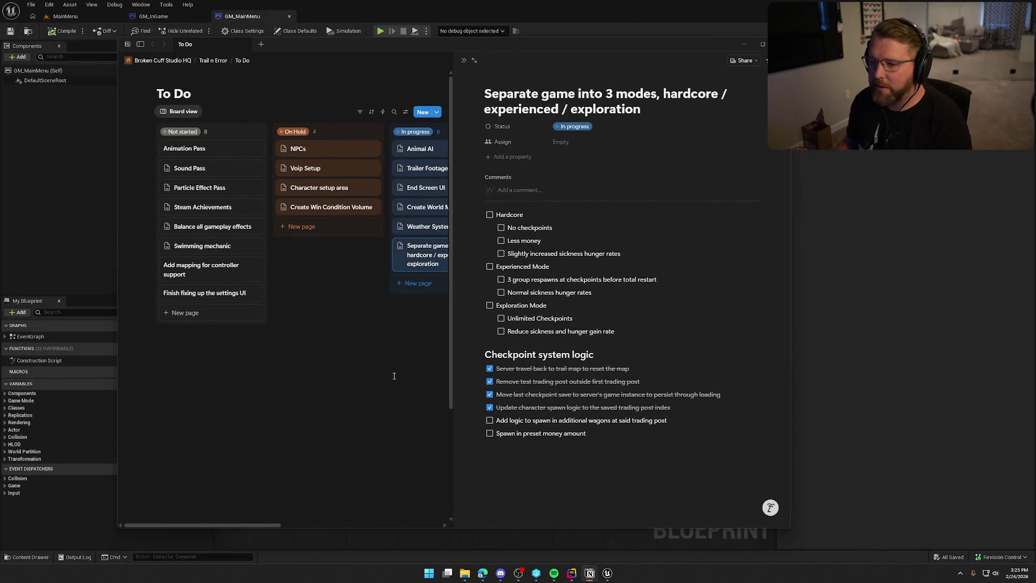
{"action": "left_click", "coordinate": [405, 354]}
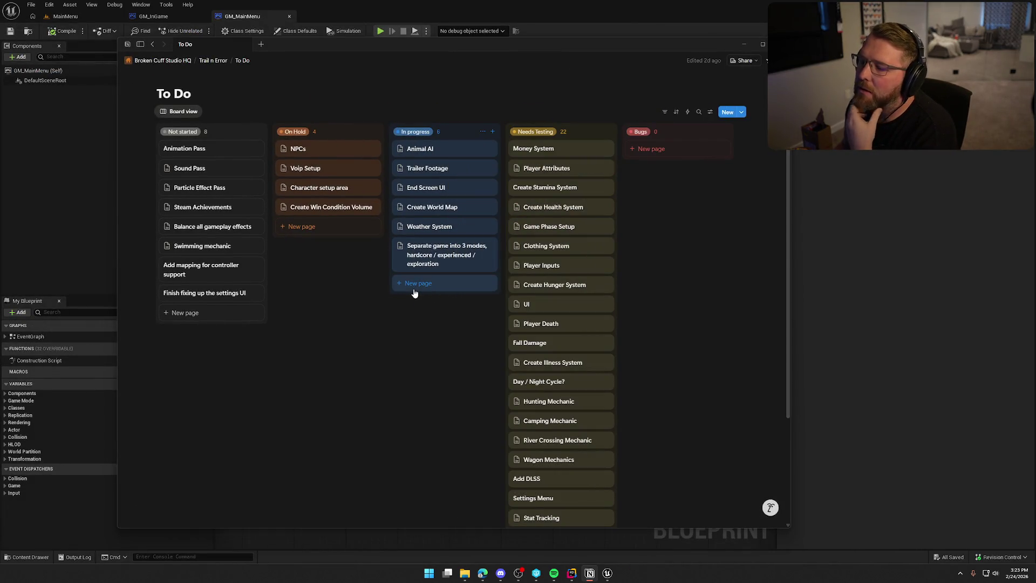
{"action": "left_click", "coordinate": [413, 290]}
{"action": "type", "text": "Po"}
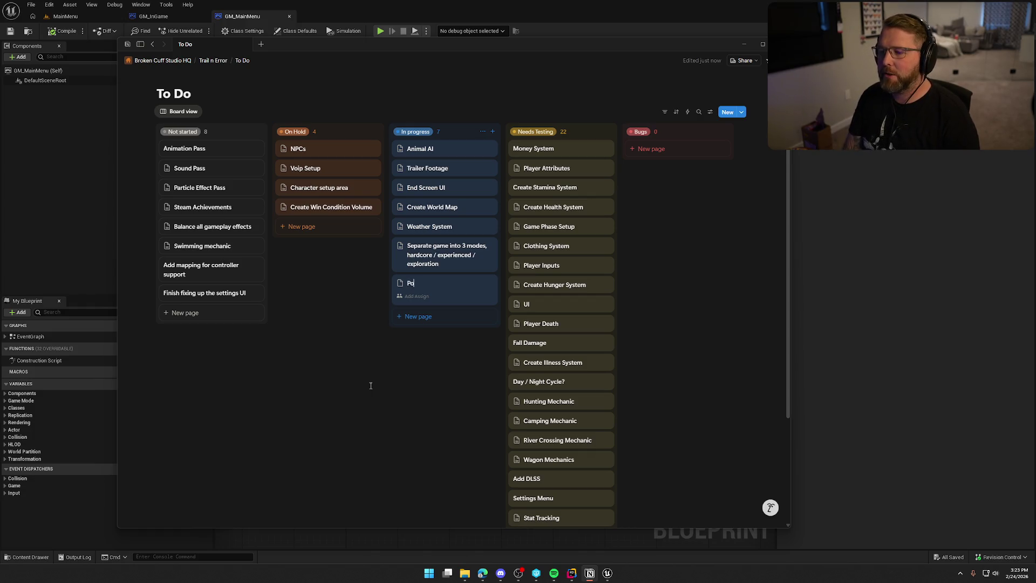
{"action": "type", "text": "lish"}
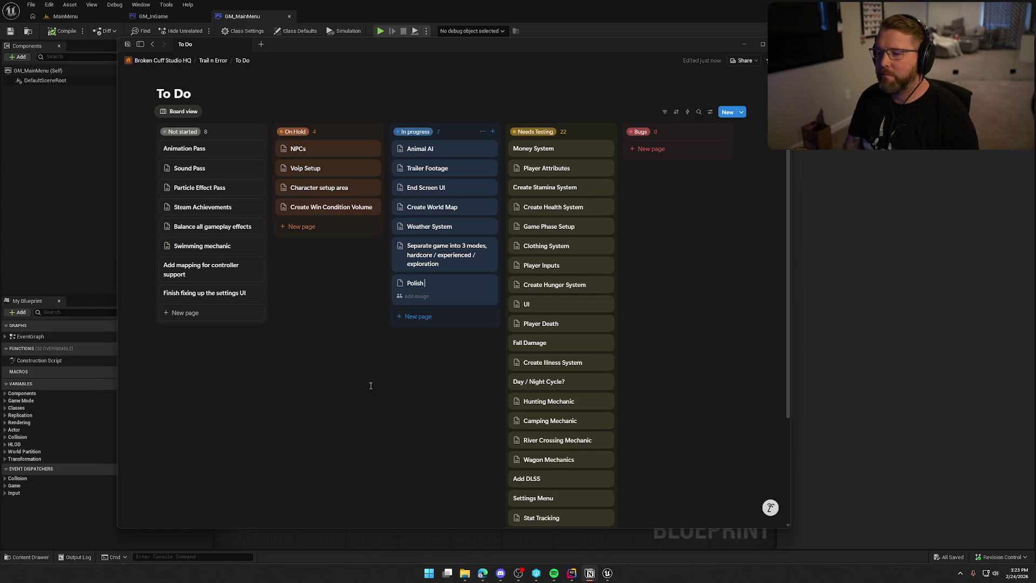
{"action": "type", "text": " To Do"}
{"action": "key", "text": "Return"}
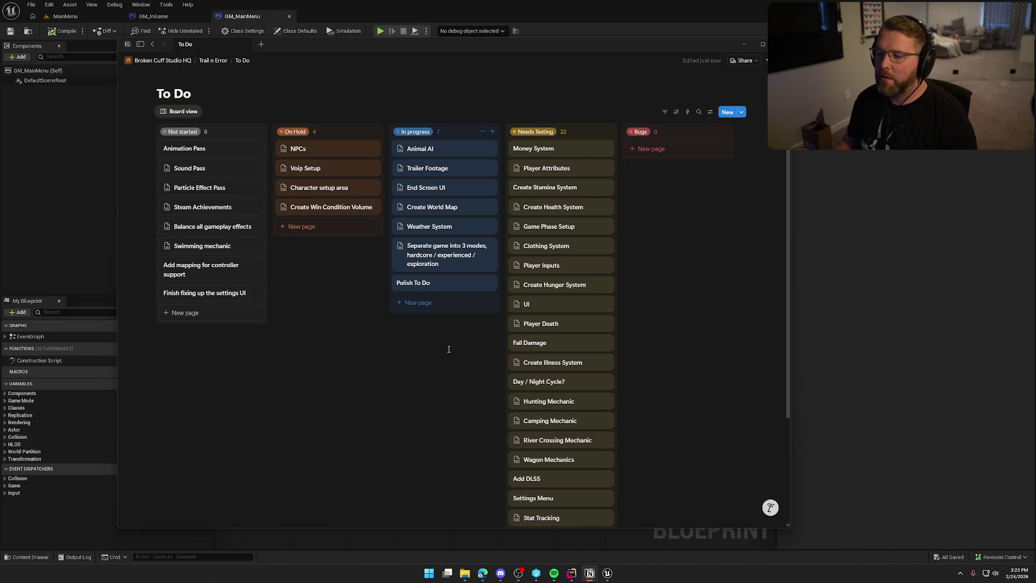
Add a to-do to show the spawning zone on the loading screen background (screenshot each zone).
{"action": "left_click", "coordinate": [446, 284]}
{"action": "key", "text": "Return"}
{"action": "type", "text": "/to"}
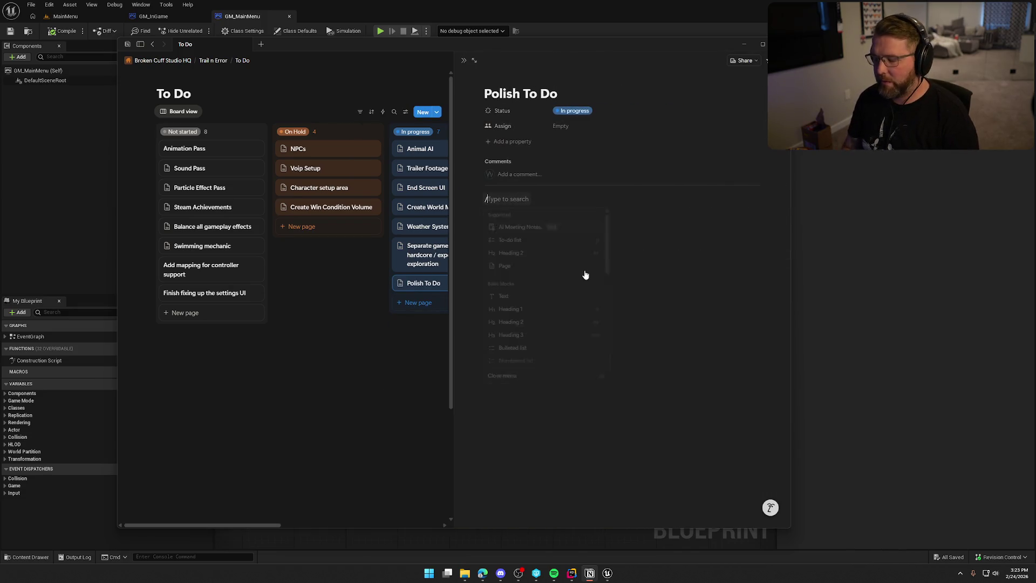
{"action": "key", "text": "Return"}
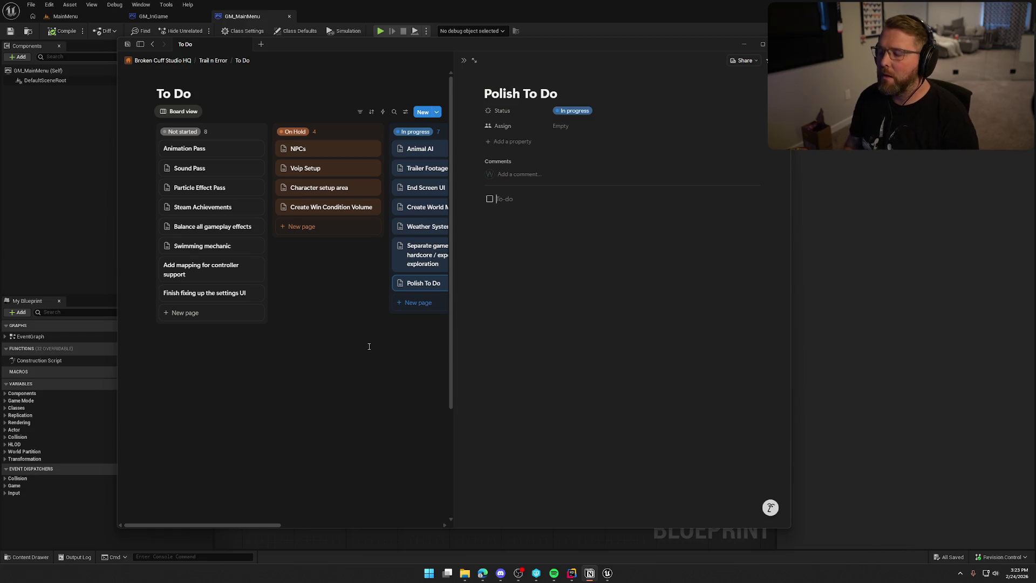
{"action": "type", "text": "Update loading screen "}
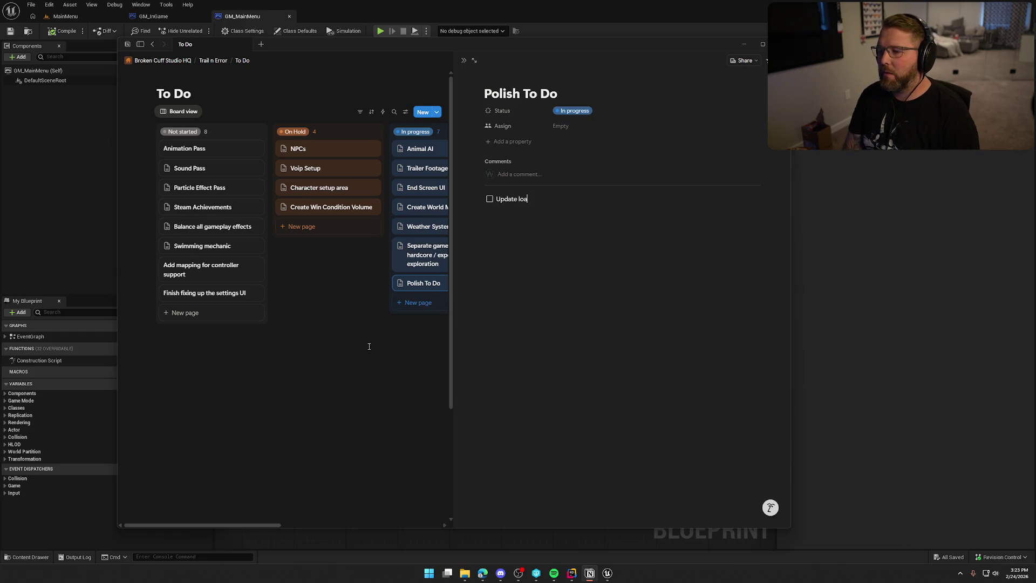
{"action": "type", "text": "UI"}
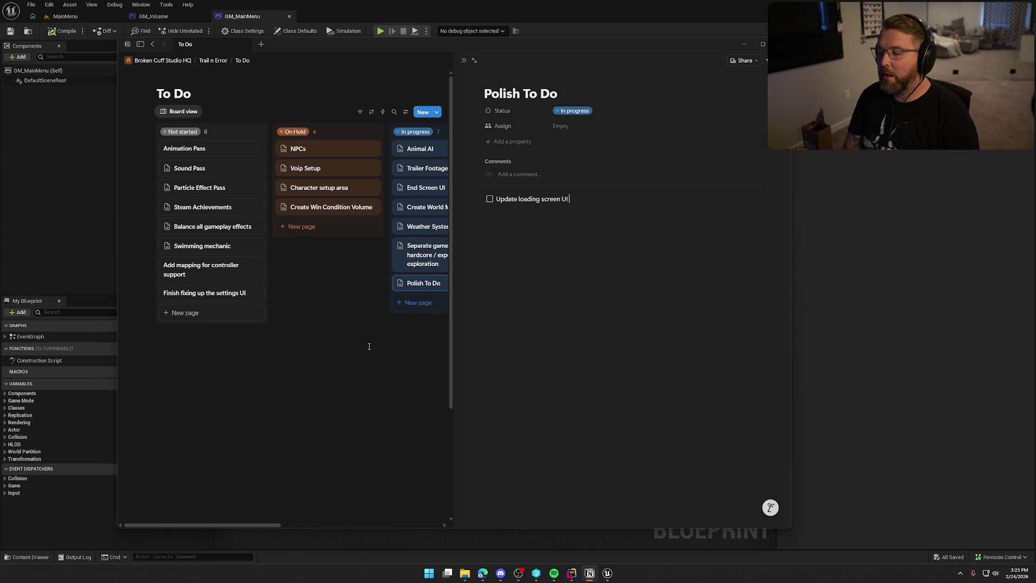
{"action": "type", "text": " background"}
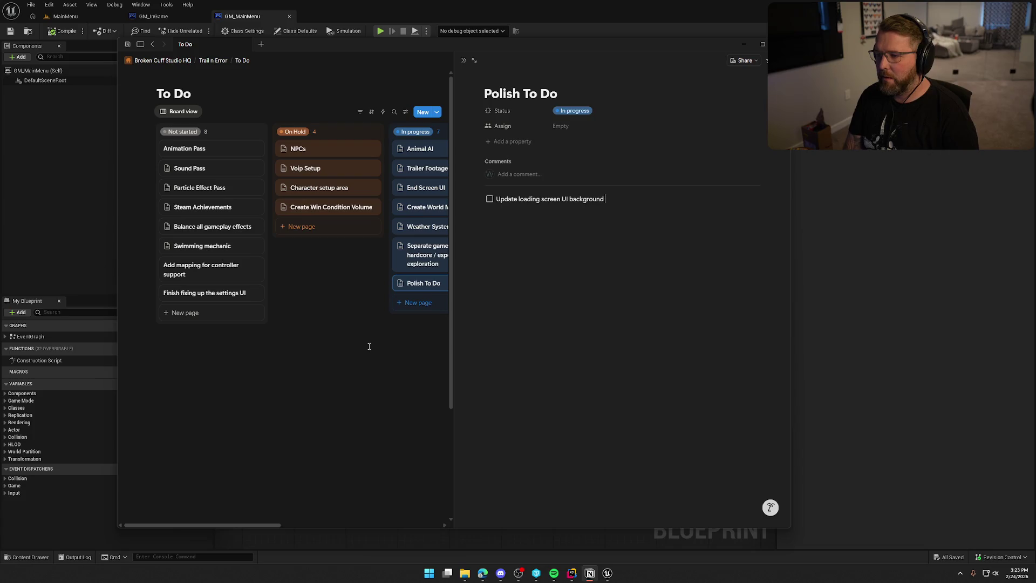
{"action": "type", "text": " to show which "}
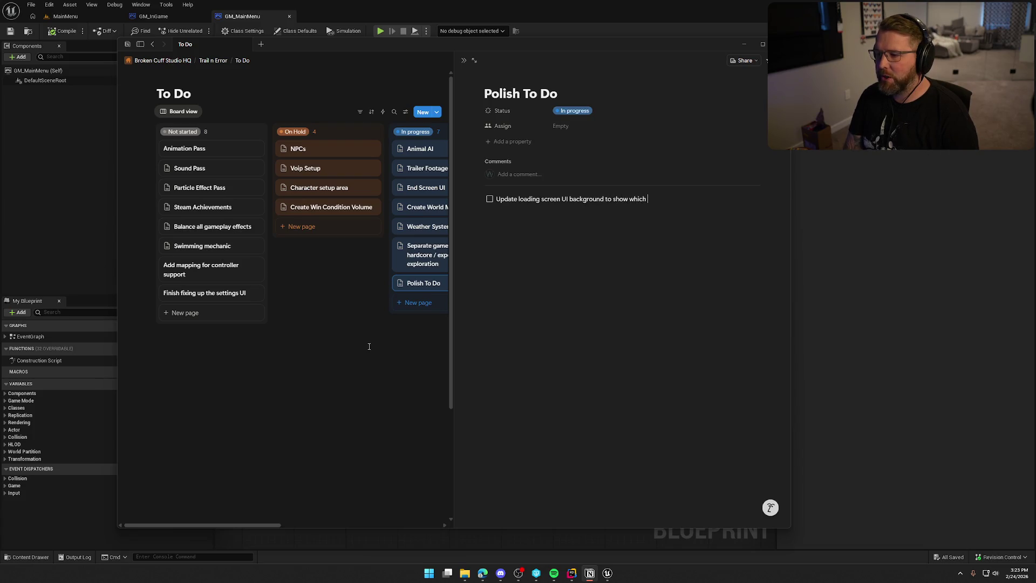
{"action": "type", "text": "zone you are sp"}
{"action": "type", "text": "awni"}
{"action": "key", "text": "BackSpace"}
{"action": "key", "text": "BackSpace"}
{"action": "key", "text": "BackSpace"}
{"action": "type", "text": "wning in"}
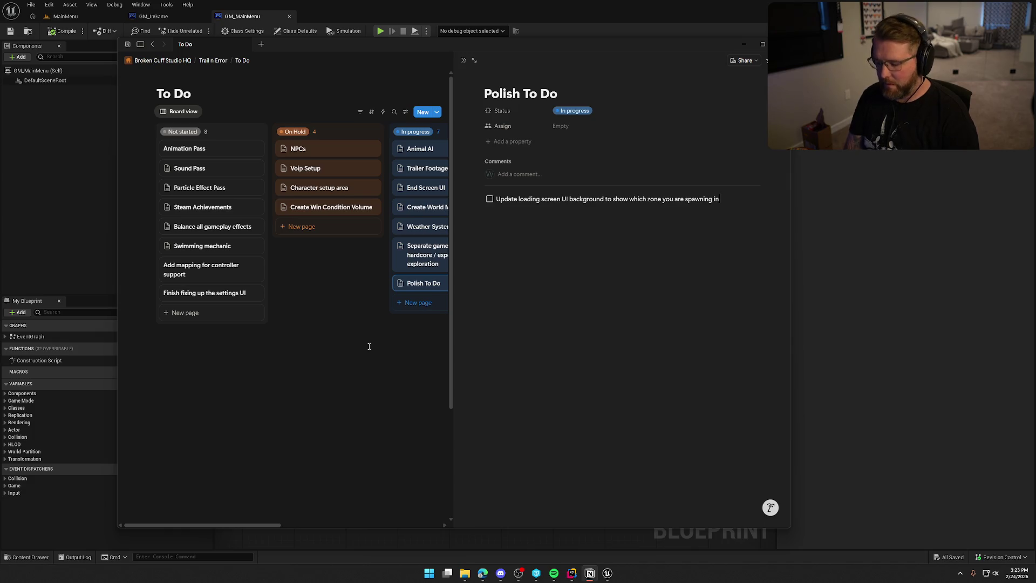
{"action": "type", "text": " (take s"}
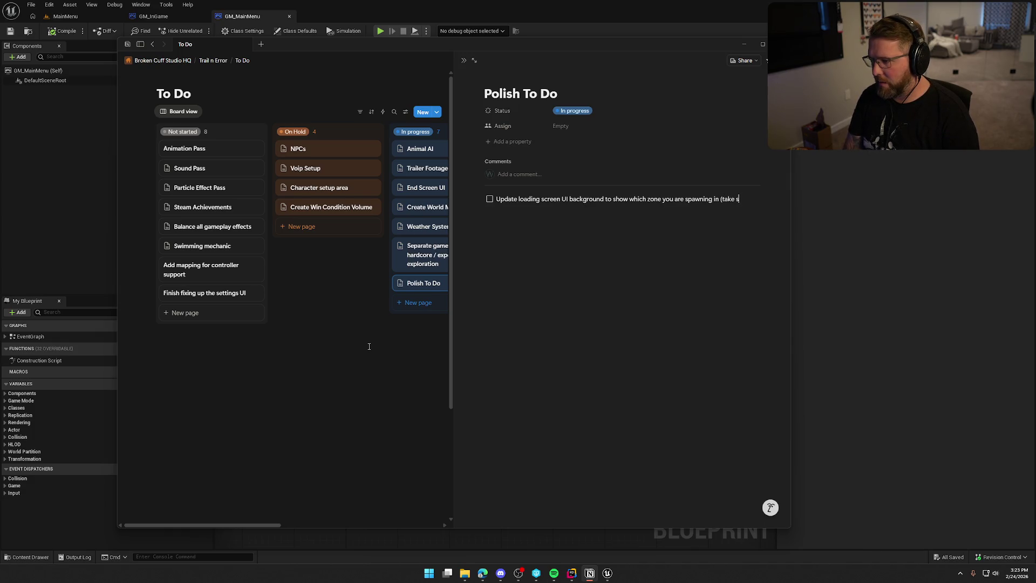
{"action": "type", "text": "creenshot of"}
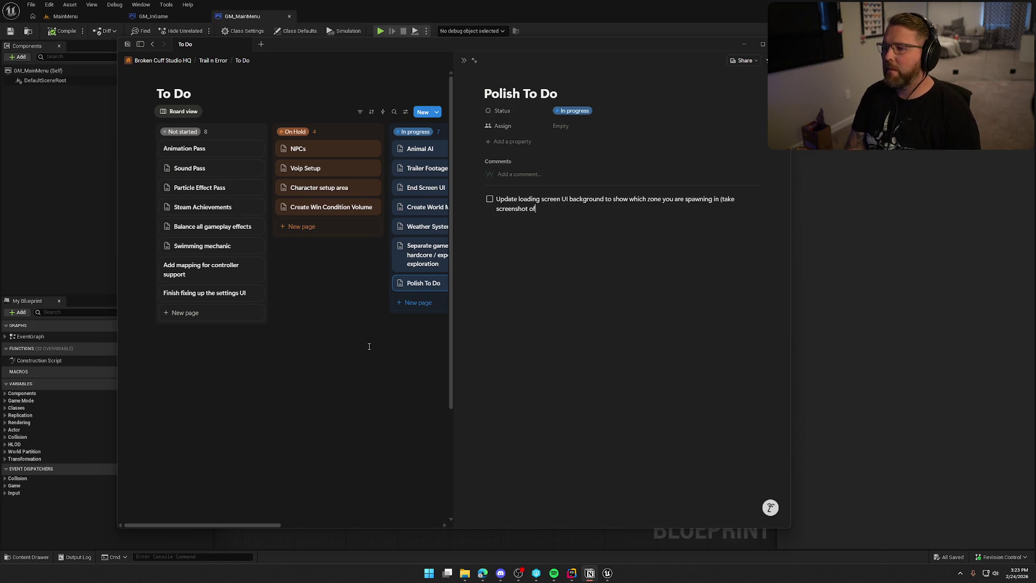
{"action": "type", "text": " each zone)"}
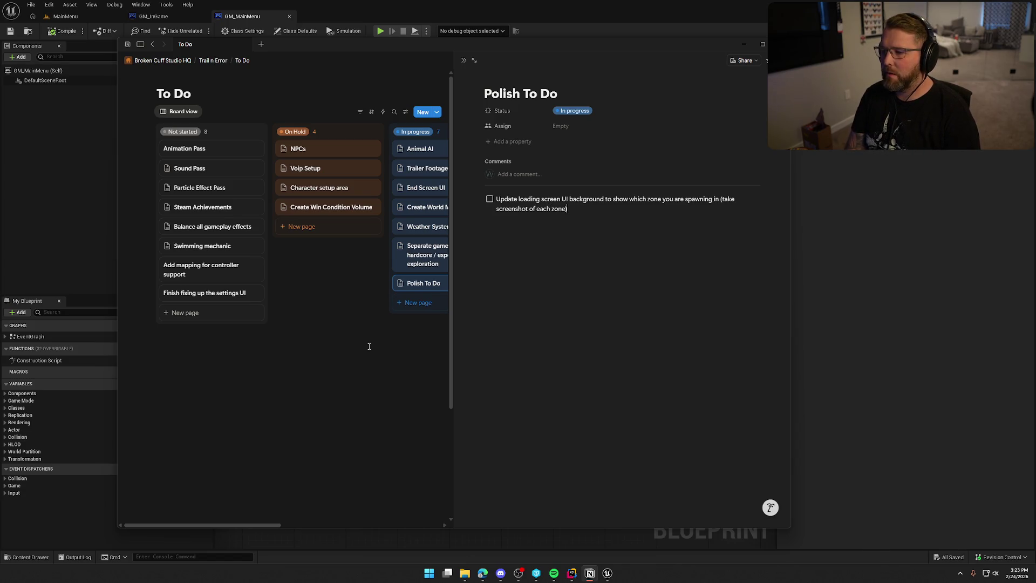
{"action": "key", "text": "Return"}
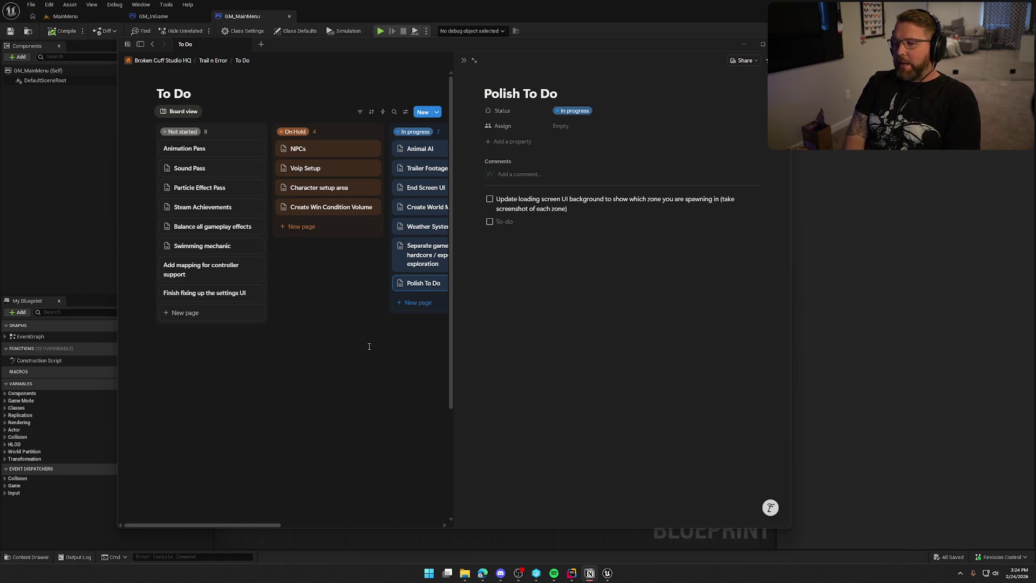
Add a to-do to tell players their respawns left in Statistically Concerning difficulty.
{"action": "type", "text": "Add Mess"}
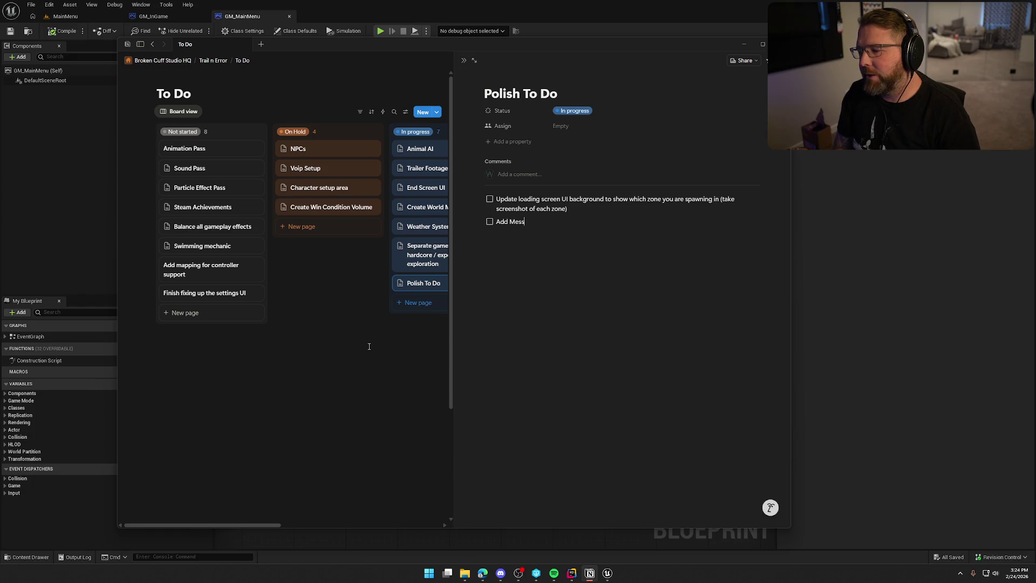
{"action": "key", "text": "BackSpace"}
{"action": "key", "text": "BackSpace"}
{"action": "key", "text": "BackSpace"}
{"action": "key", "text": "BackSpace"}
{"action": "key", "text": "BackSpace"}
{"action": "type", "text": "m"}
{"action": "key", "text": "BackSpace"}
{"action": "type", "text": "messag"}
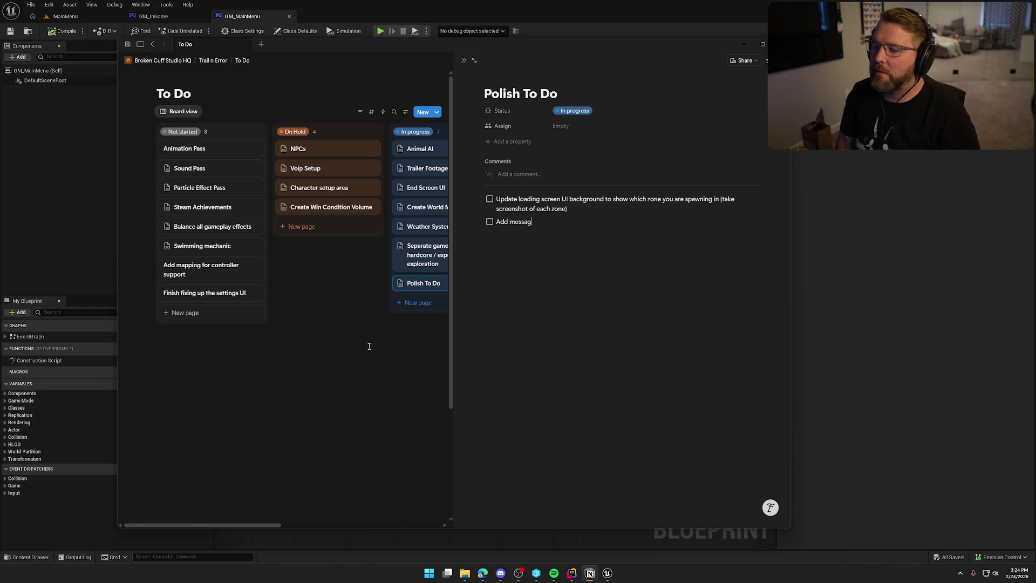
{"action": "type", "text": "e to screen in "}
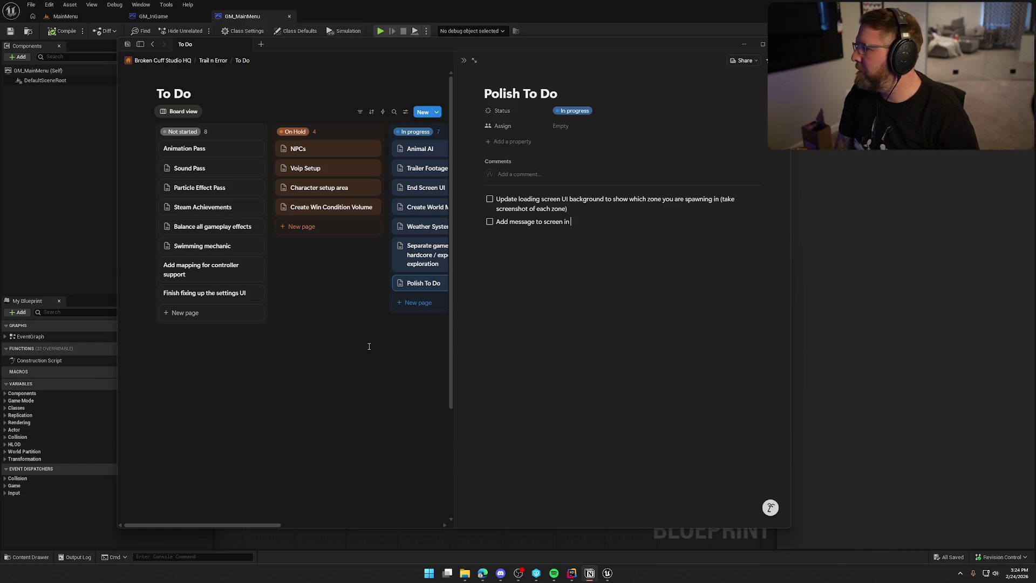
{"action": "type", "text": "Stat"}
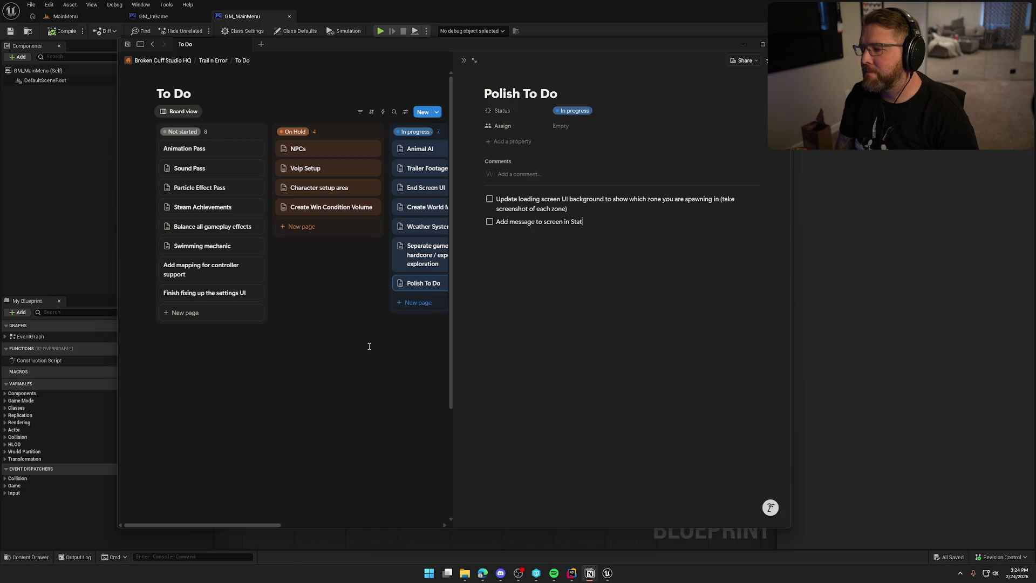
{"action": "type", "text": "ist"}
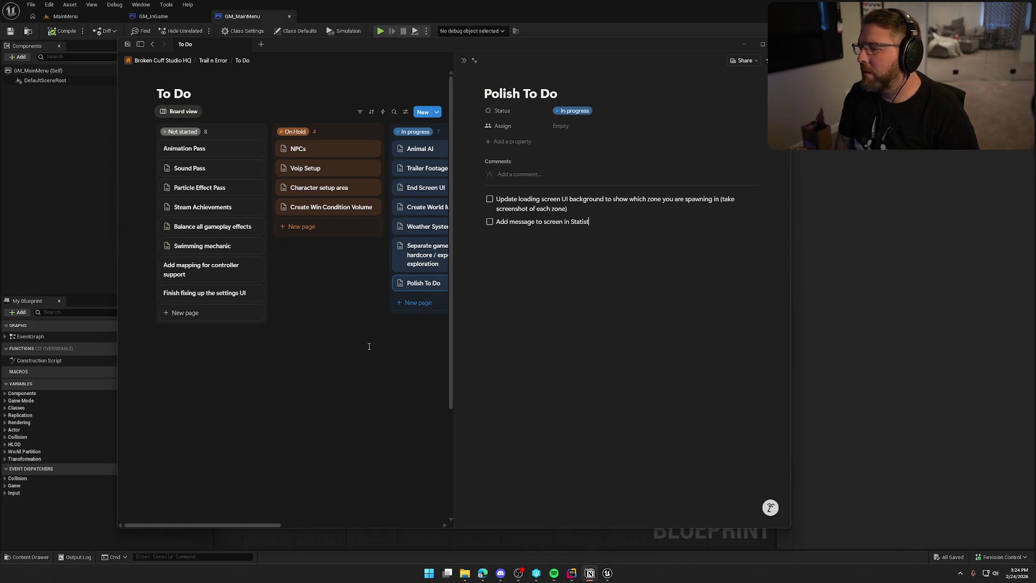
{"action": "type", "text": "ically Concern"}
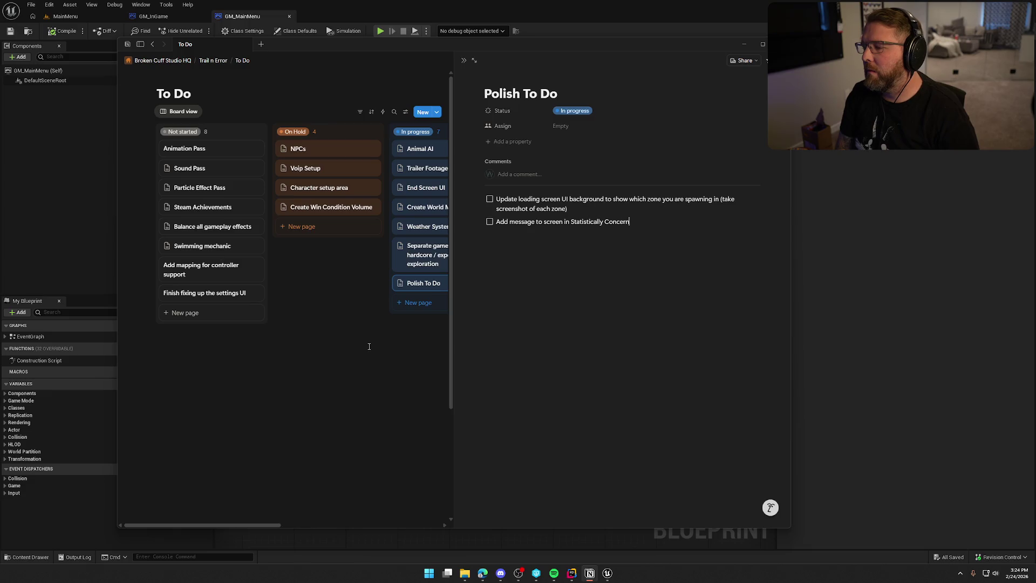
{"action": "type", "text": "ing diff"}
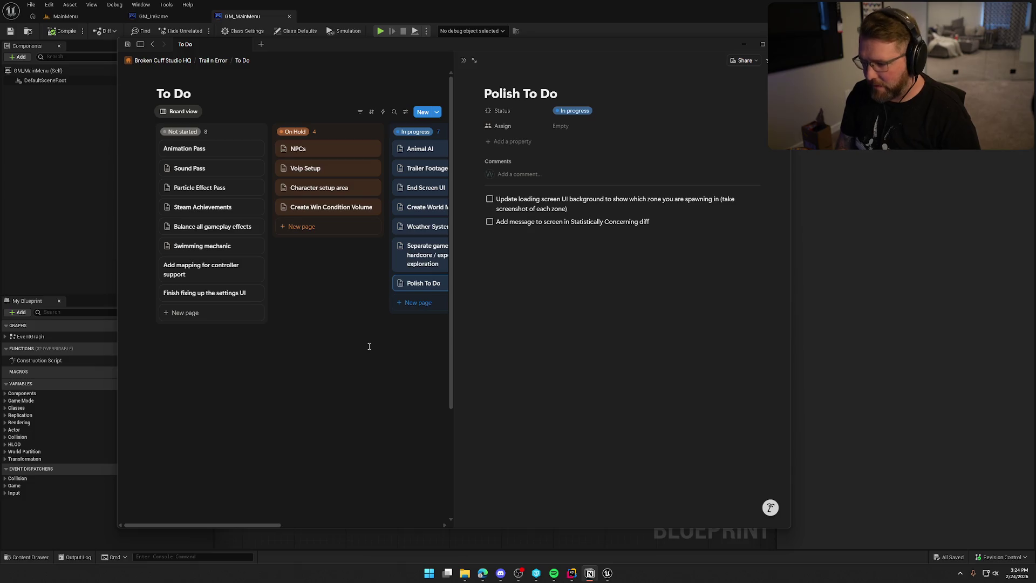
{"action": "type", "text": "icul"}
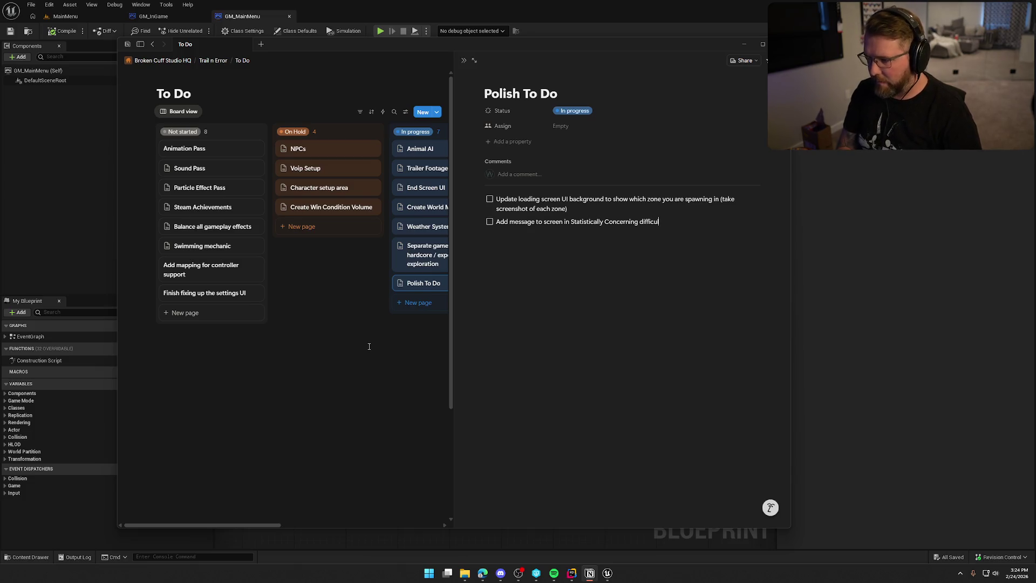
{"action": "type", "text": "ty on respawn"}
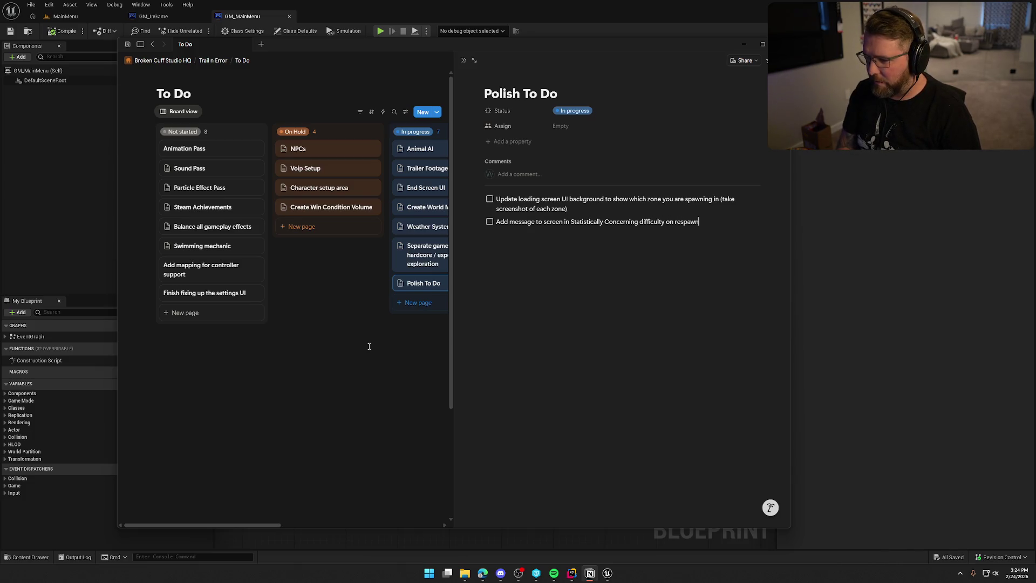
{"action": "type", "text": " to tell polay"}
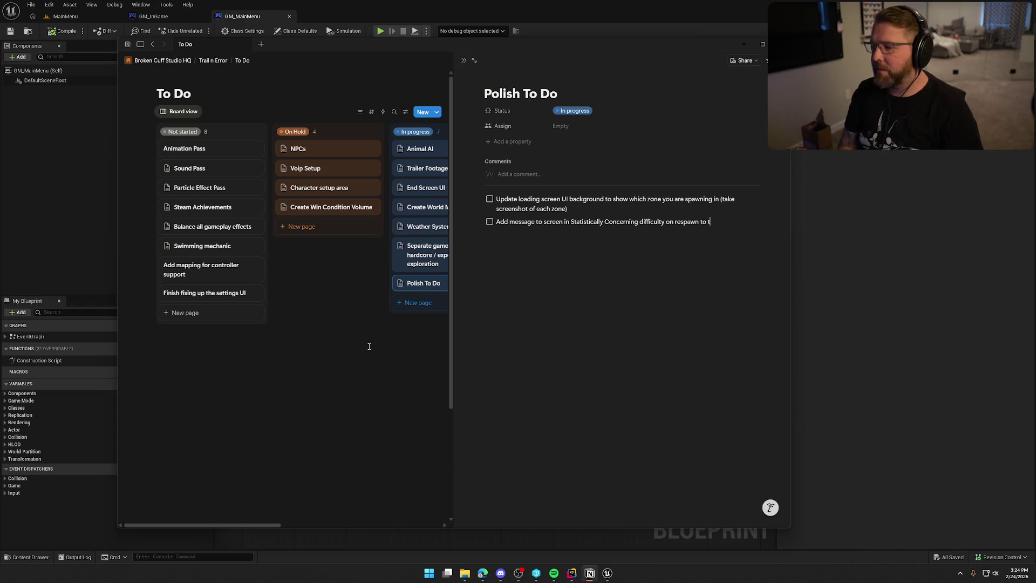
{"action": "key", "text": "BackSpace"}
{"action": "key", "text": "BackSpace"}
{"action": "key", "text": "BackSpace"}
{"action": "type", "text": "lay"}
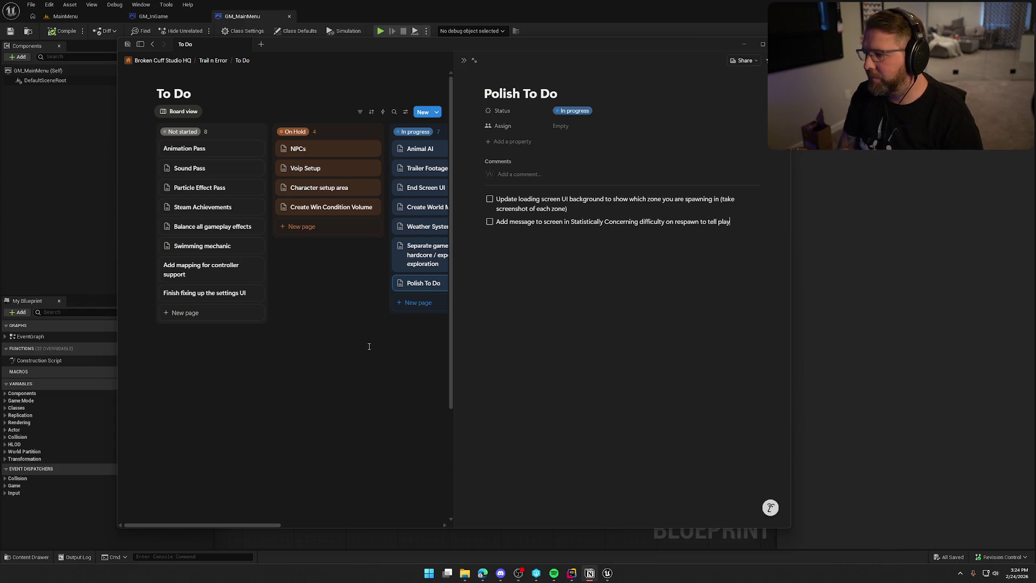
{"action": "type", "text": "ers number of respawns"}
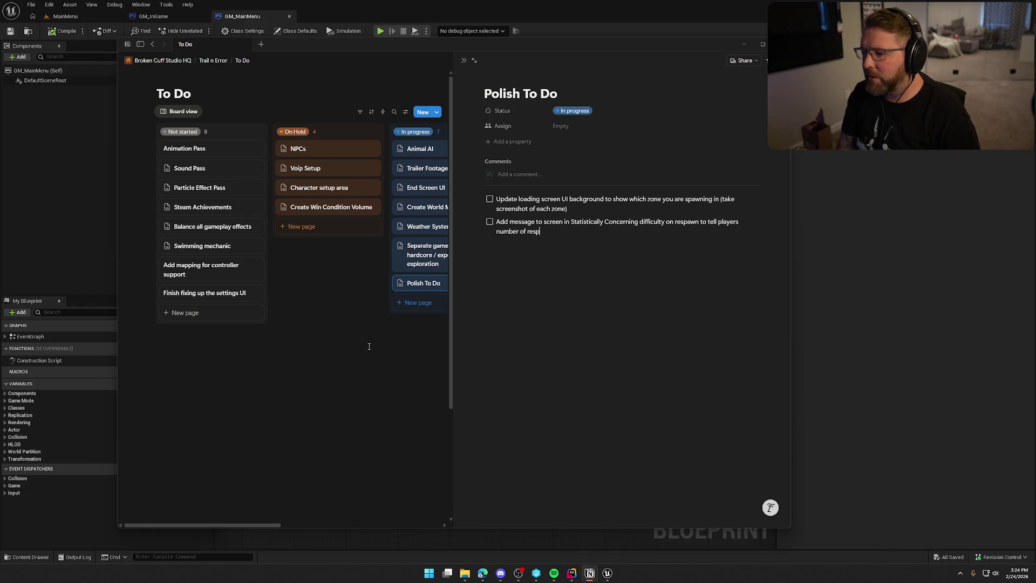
{"action": "key", "text": "BackSpace"}
{"action": "key", "text": "BackSpace"}
{"action": "key", "text": "BackSpace"}
{"action": "type", "text": "wns left"}
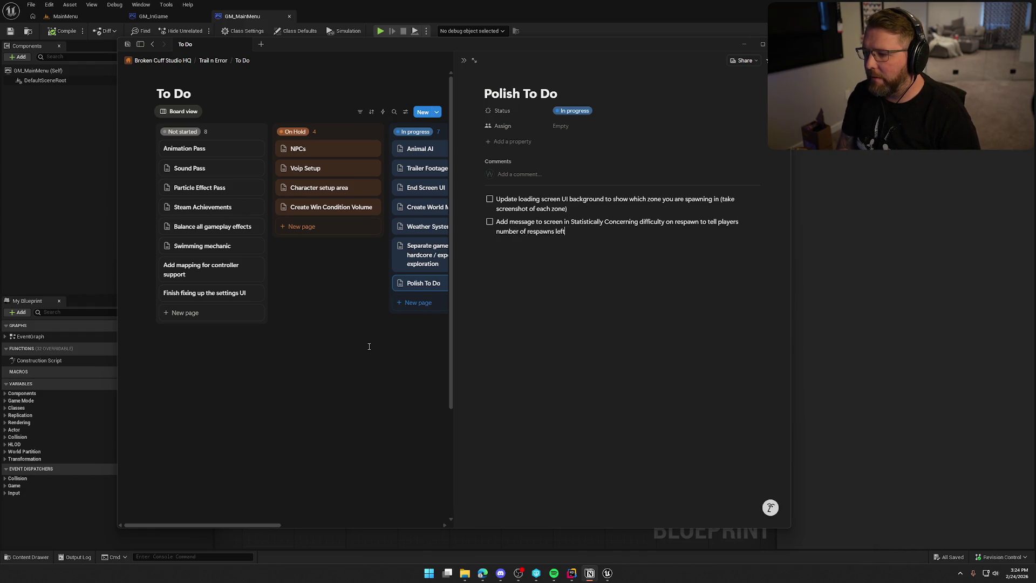
{"action": "key", "text": "Return"}
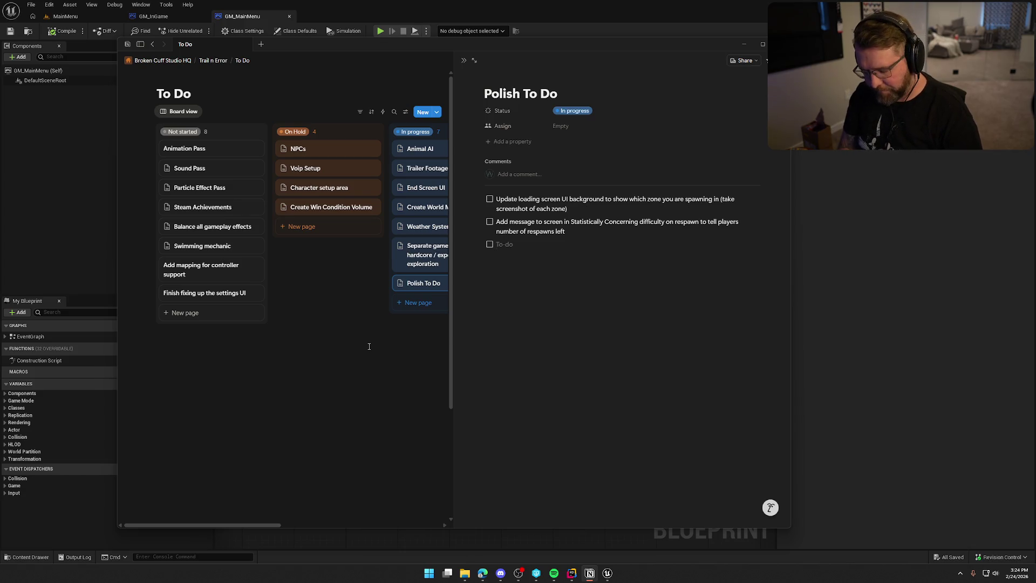
Type 'Send event message to all clients when a new checkpoint is saved (for modes that use checkpoints)'.
{"action": "type", "text": "Send eve"}
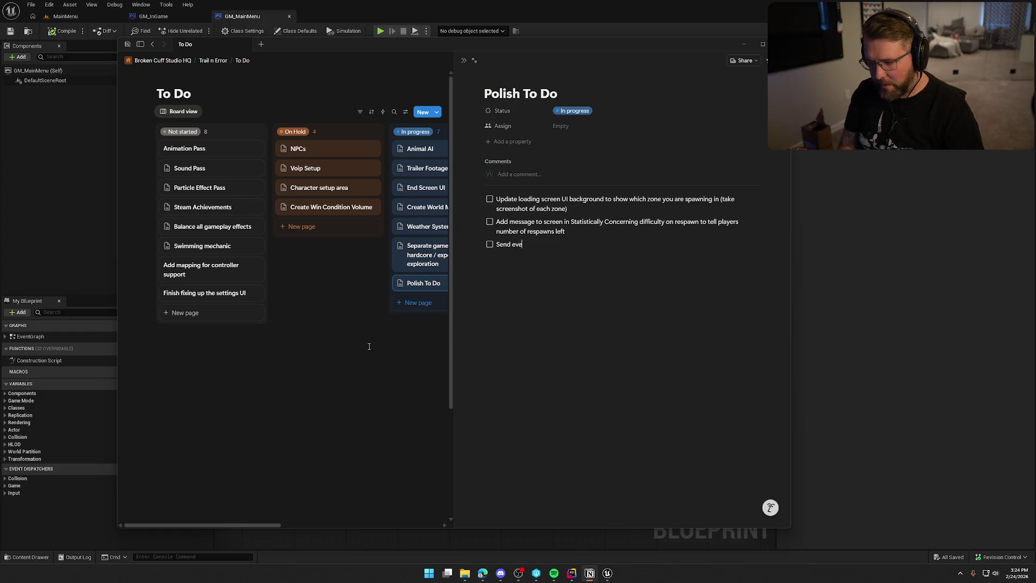
{"action": "type", "text": "nt message to all"}
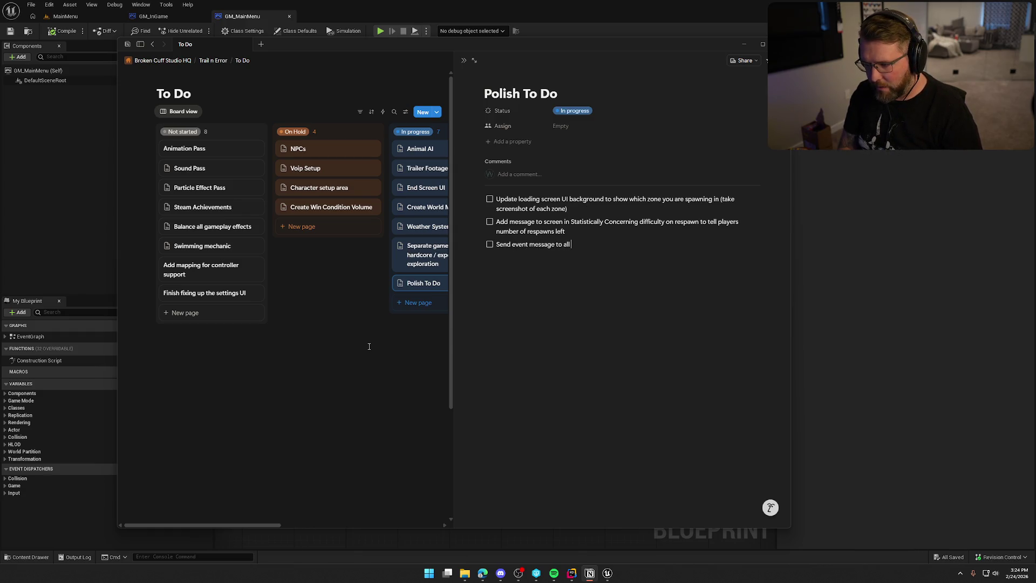
{"action": "type", "text": " clients when a new che"}
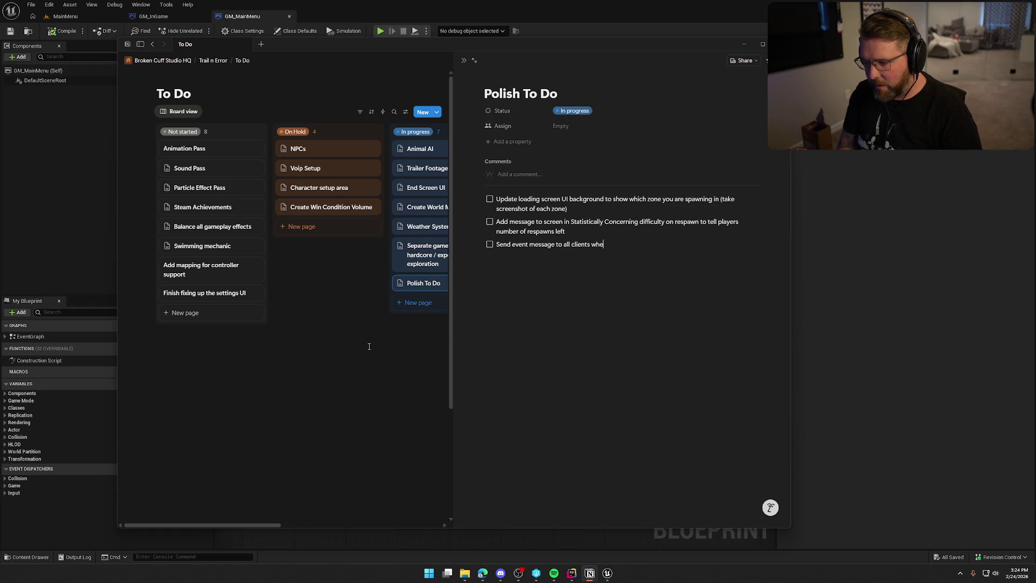
{"action": "type", "text": "ckpo"}
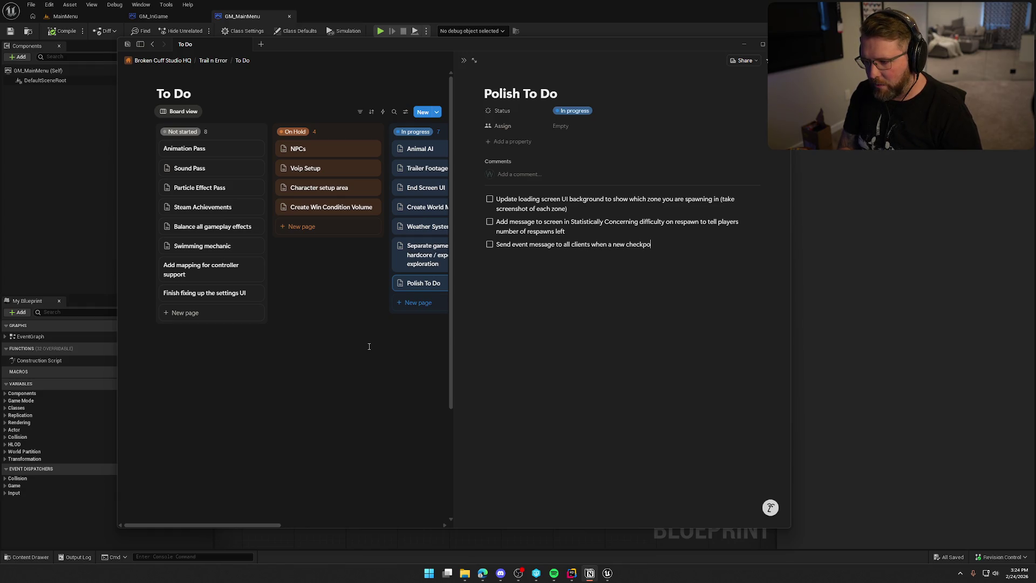
{"action": "type", "text": "int is saved (f"}
{"action": "type", "text": "or modese"}
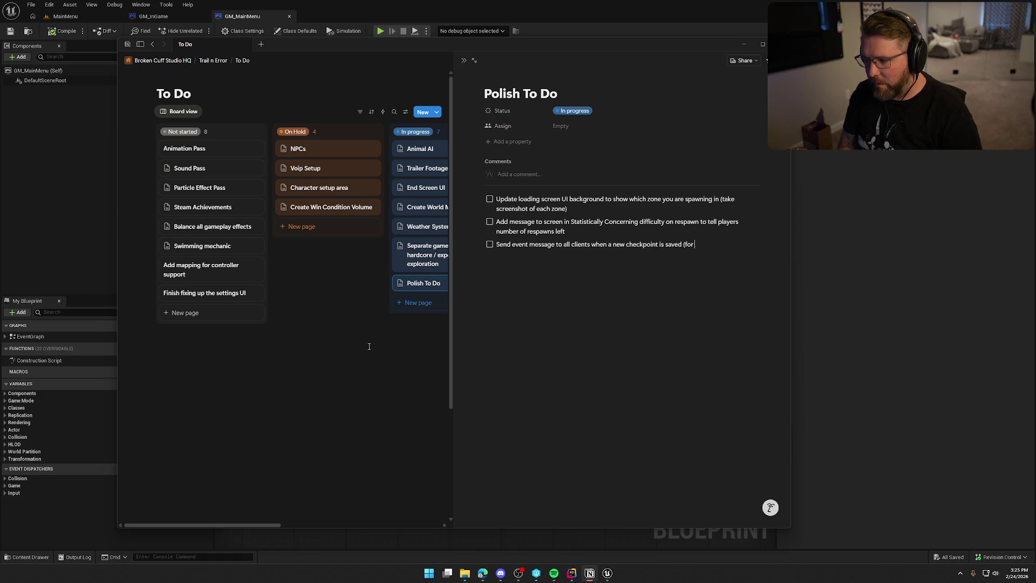
{"action": "key", "text": "BackSpace"}
{"action": "key", "text": "BackSpace"}
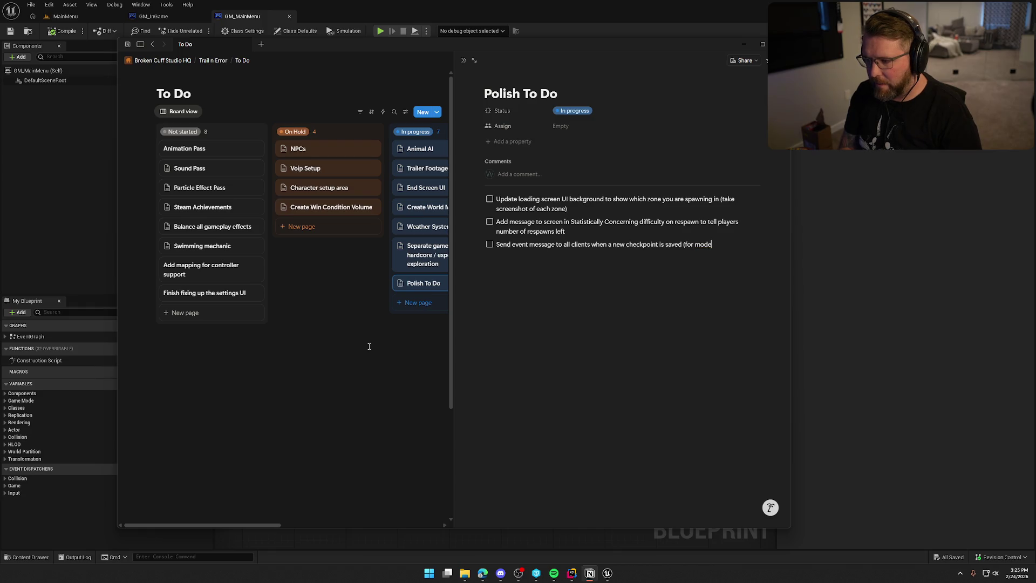
{"action": "type", "text": "s "}
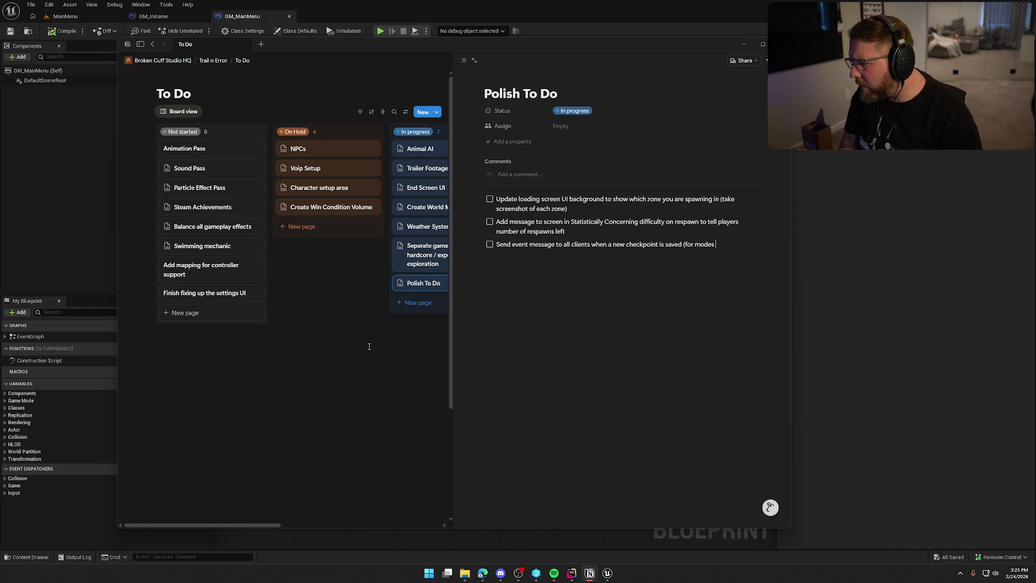
{"action": "type", "text": "that use checkpoints)"}
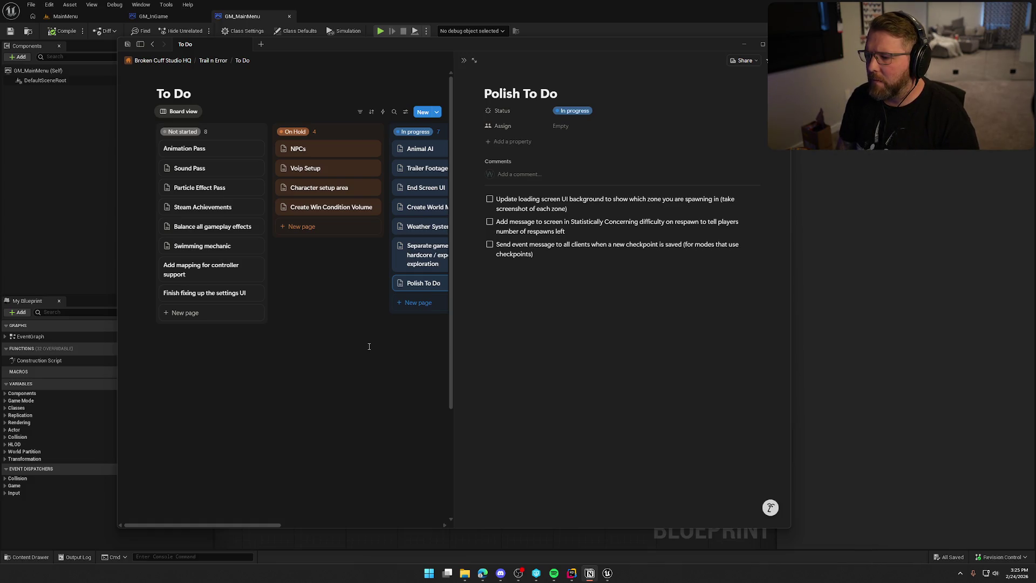
Hide Notion, select then deselect the BeginPlay nodes, and close the GM_MainMenu tab.
{"action": "left_click", "coordinate": [818, 263]}
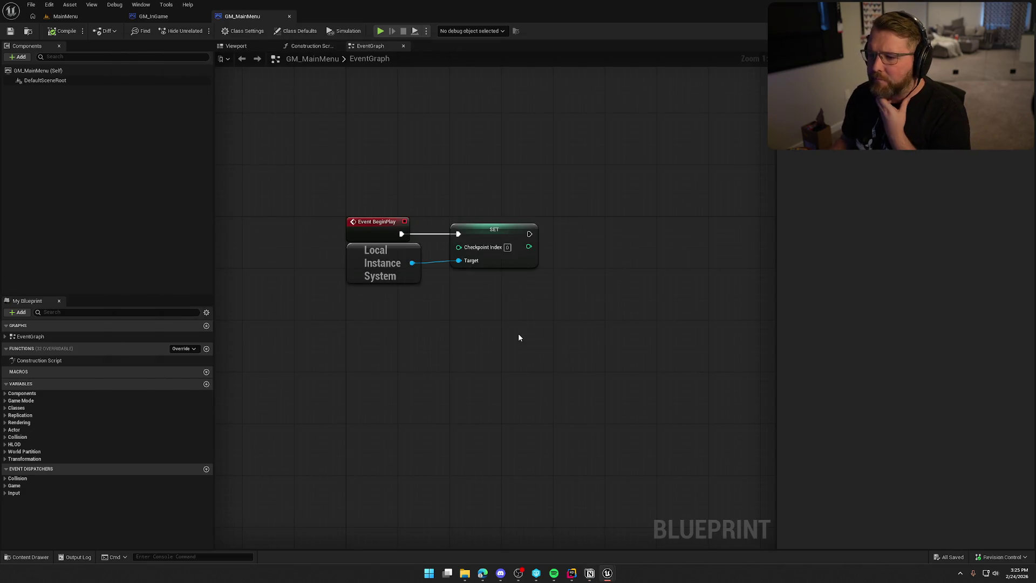
{"action": "left_click_drag", "start_coordinate": [306, 187], "coordinate": [548, 331]}
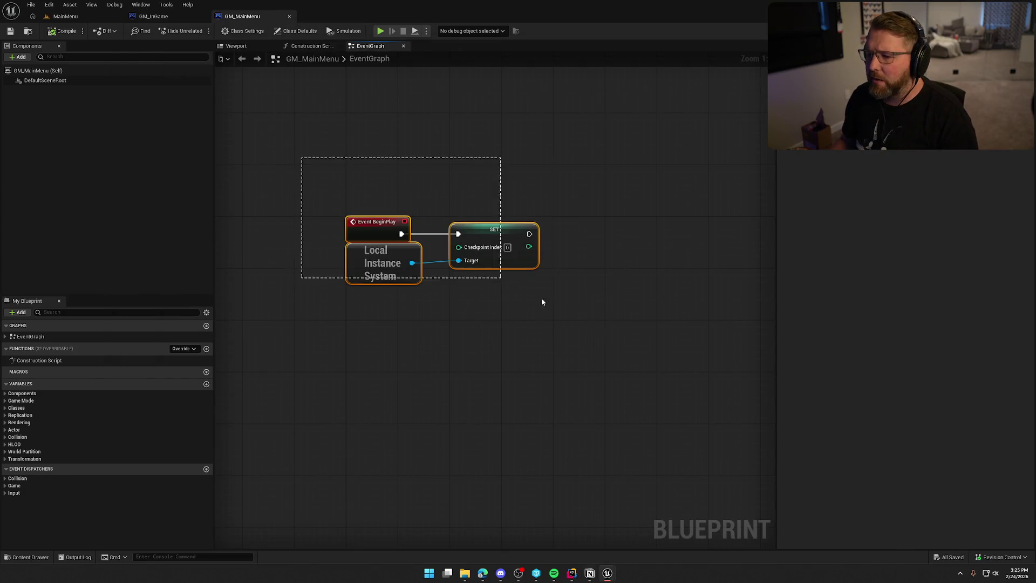
{"action": "left_click", "coordinate": [535, 316]}
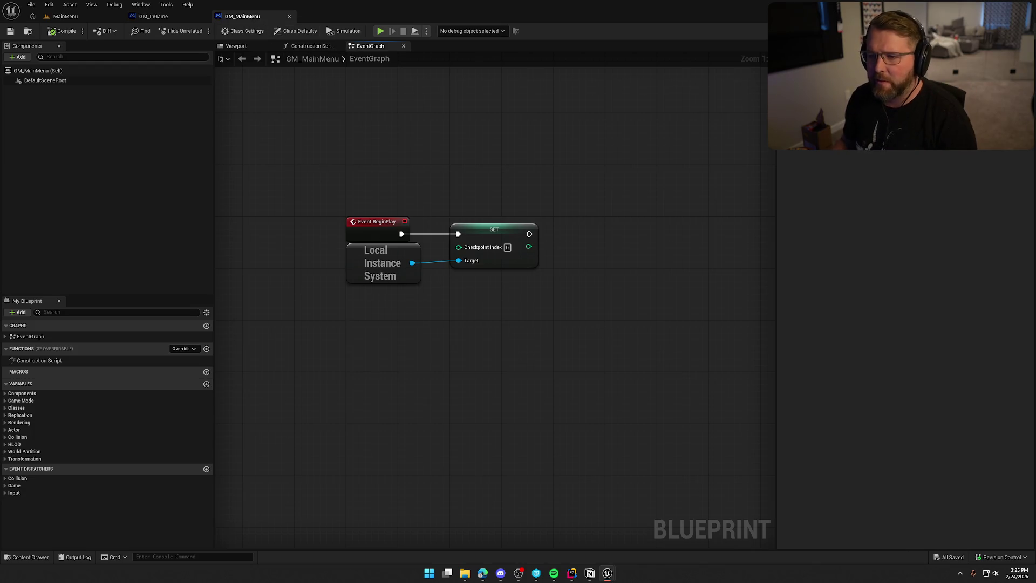
{"action": "left_click", "coordinate": [289, 17]}
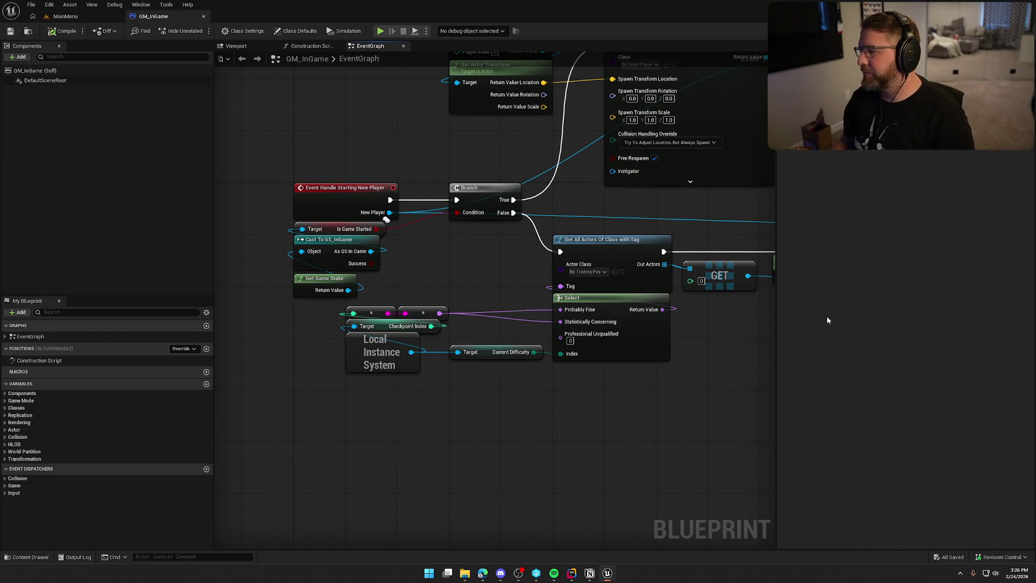
Pan across GM_InGame's SpawnActor logic, then return to MainMenu with the Maps folder listed.
{"action": "left_click_drag", "start_coordinate": [724, 378], "coordinate": [553, 373]}
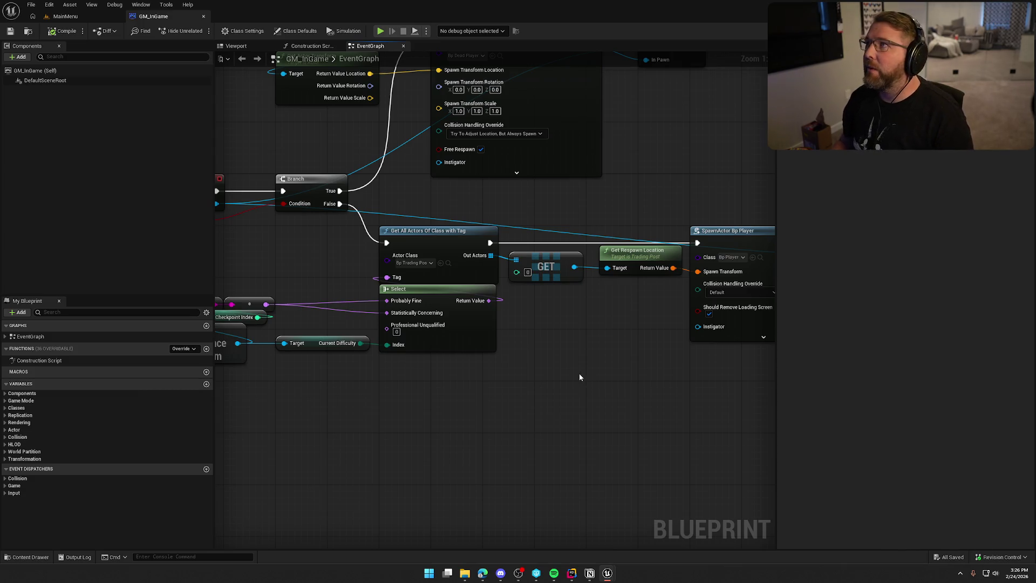
{"action": "mouse_move", "coordinate": [540, 435]}
{"action": "left_mouse_down"}
{"action": "mouse_move", "coordinate": [507, 410]}
{"action": "mouse_move", "coordinate": [375, 393]}
{"action": "mouse_move", "coordinate": [620, 382]}
{"action": "mouse_move", "coordinate": [739, 392]}
{"action": "left_mouse_up"}
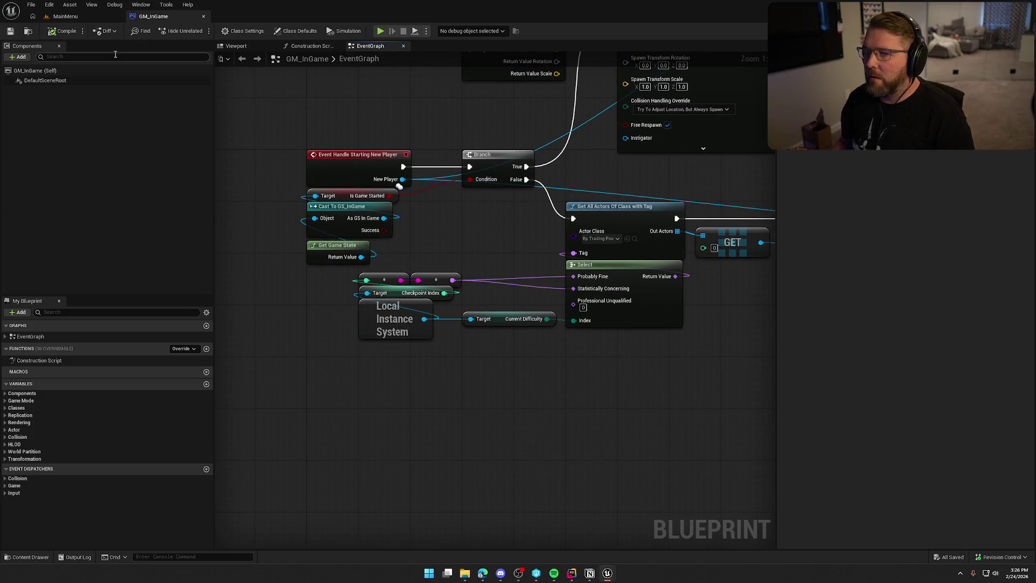
{"action": "left_click", "coordinate": [65, 16]}
{"action": "left_click", "coordinate": [28, 557]}
{"action": "left_click", "coordinate": [30, 479]}
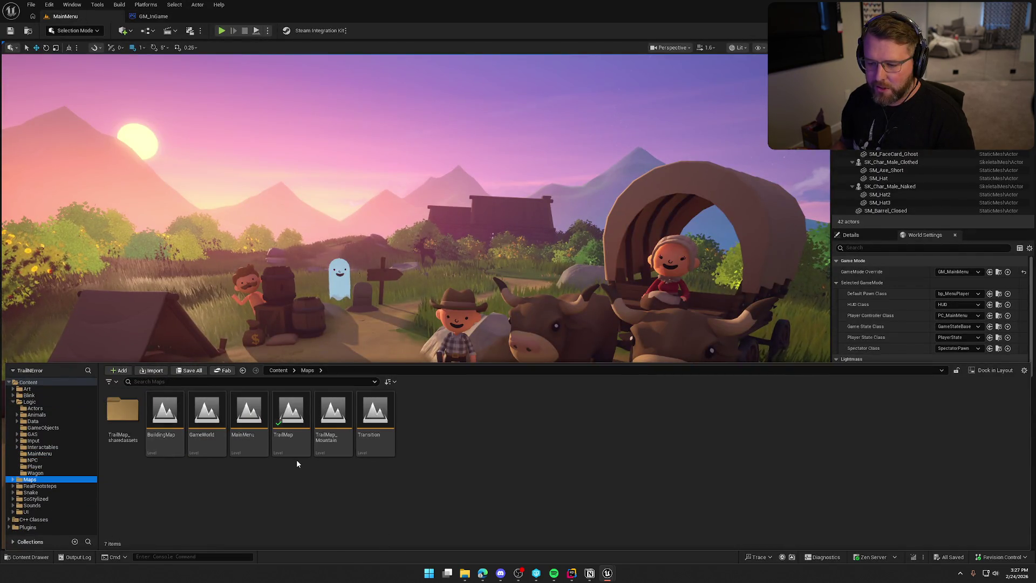
Open TrailMap, move the camera toward the camp, and briefly focus the console field.
{"action": "left_click", "coordinate": [294, 445]}
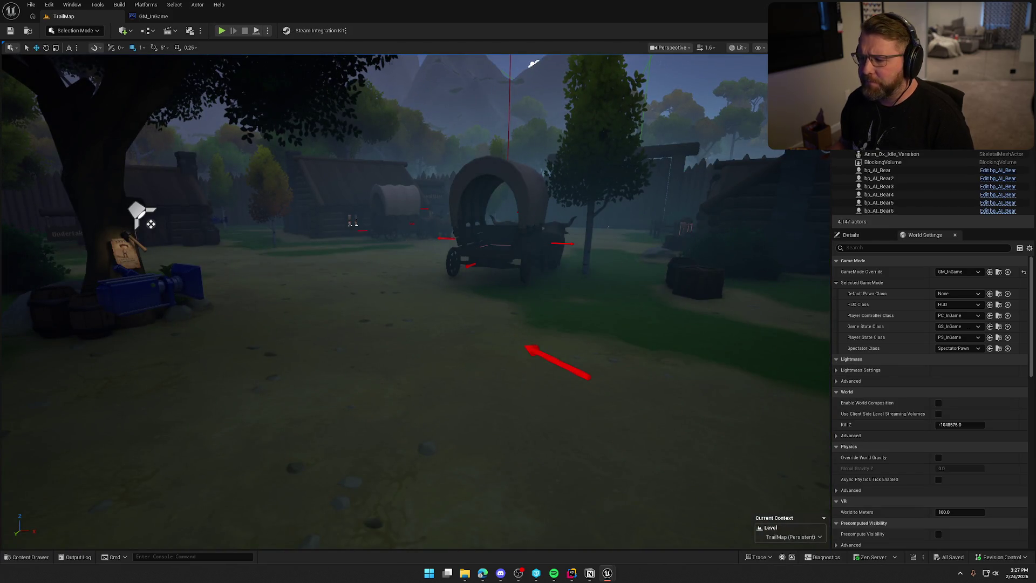
{"action": "mouse_move", "coordinate": [416, 296]}
{"action": "left_mouse_down"}
{"action": "mouse_move", "coordinate": [399, 286]}
{"action": "mouse_move", "coordinate": [432, 280]}
{"action": "mouse_move", "coordinate": [421, 286]}
{"action": "left_mouse_up"}
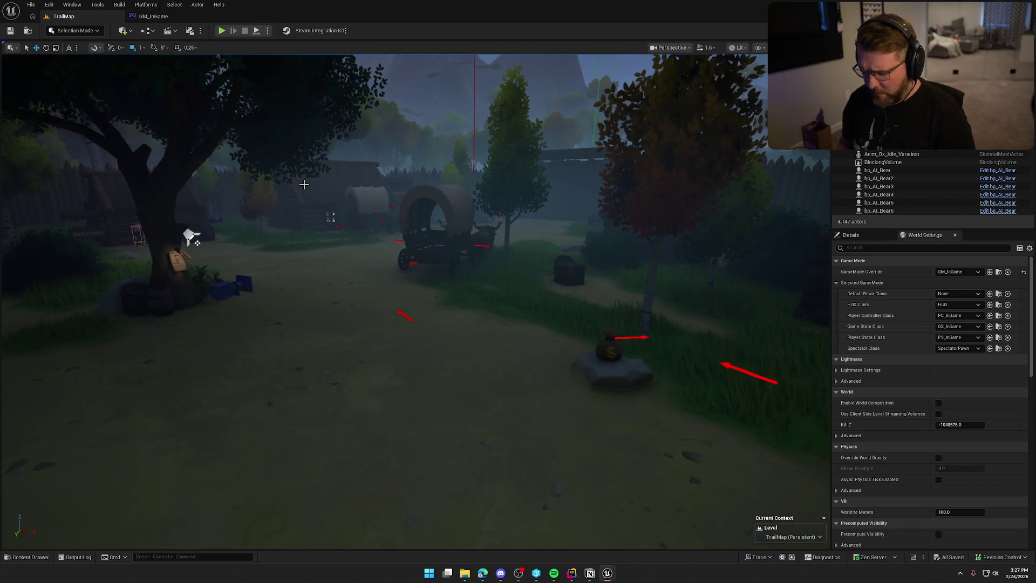
{"action": "key", "text": "grave"}
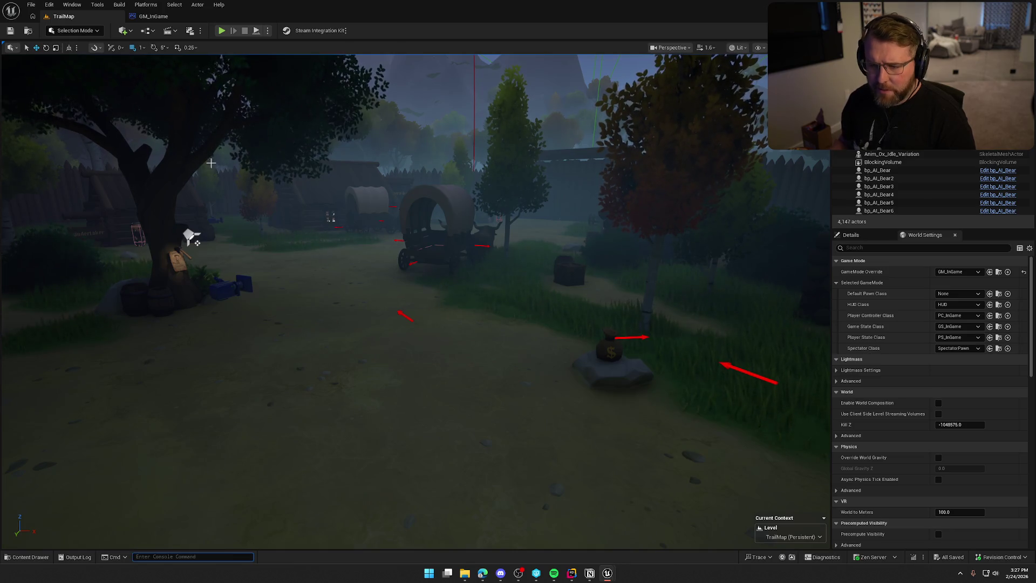
{"action": "key", "text": "Escape"}
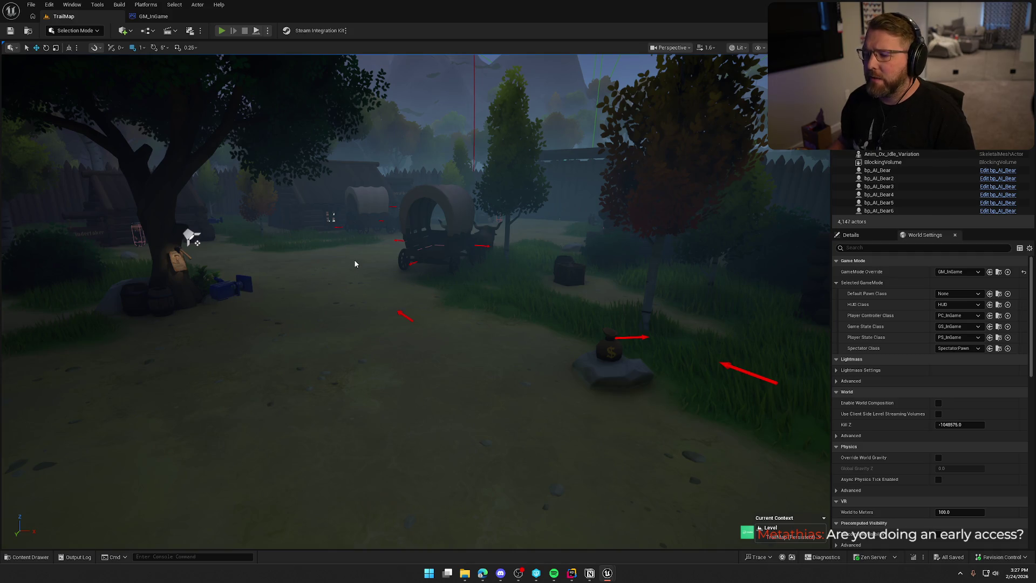
Start a Play-In-Editor session of TrailMap and recapture the mouse into the game.
{"action": "key", "text": "alt+p"}
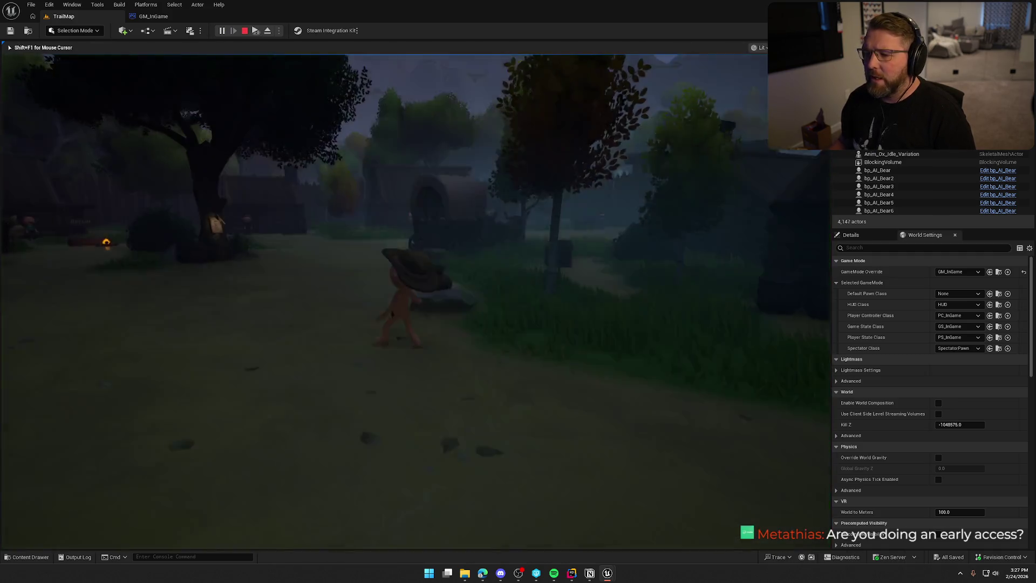
{"action": "key", "text": "super"}
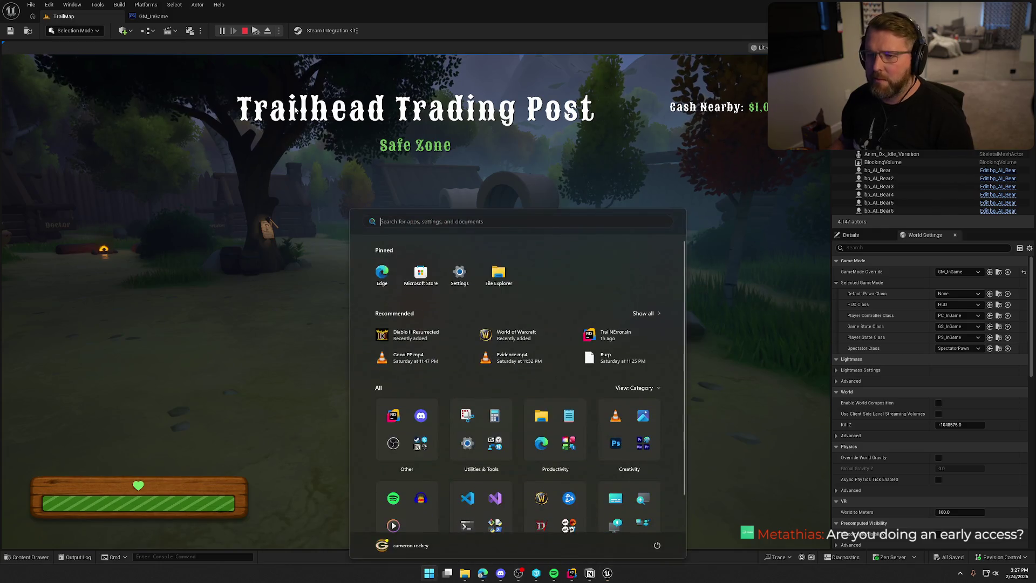
{"action": "key", "text": "Escape"}
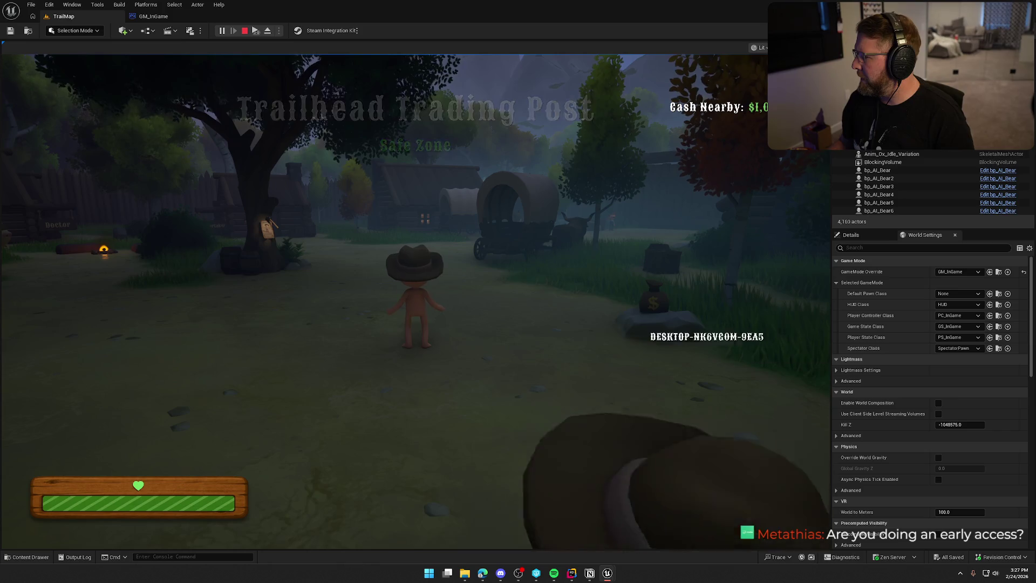
{"action": "key", "text": "super"}
{"action": "key", "text": "super"}
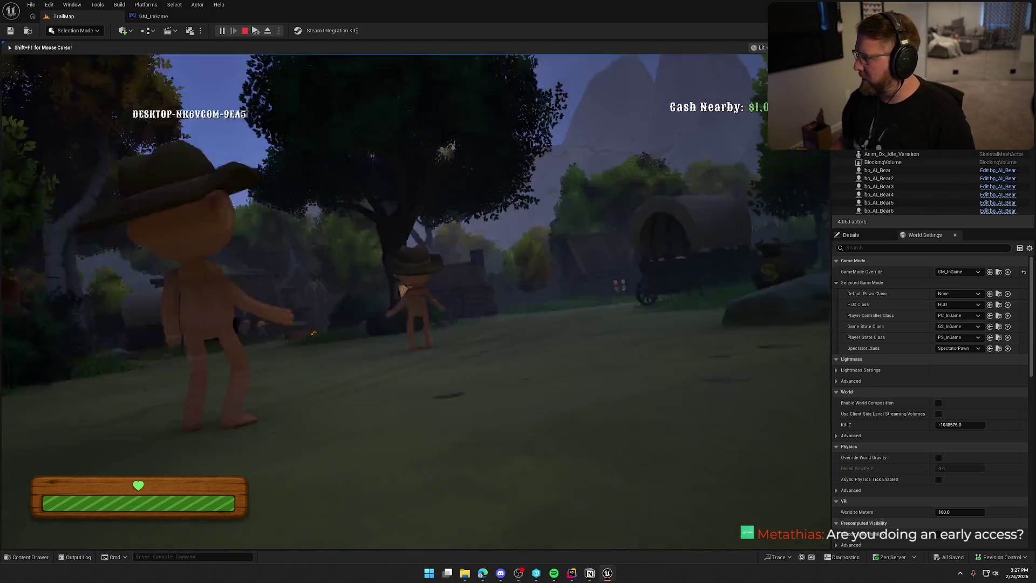
{"action": "key", "text": "super"}
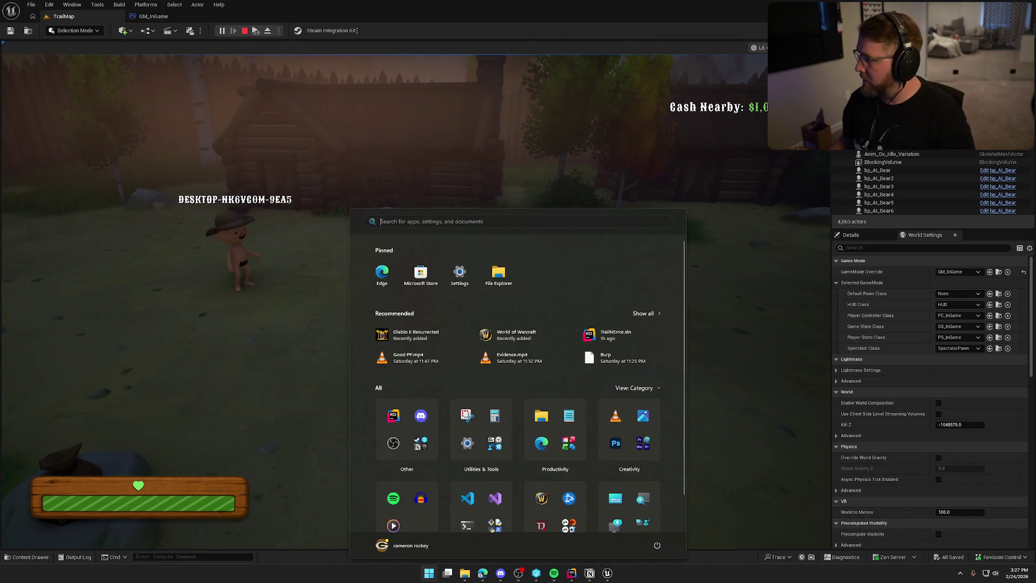
{"action": "key", "text": "super"}
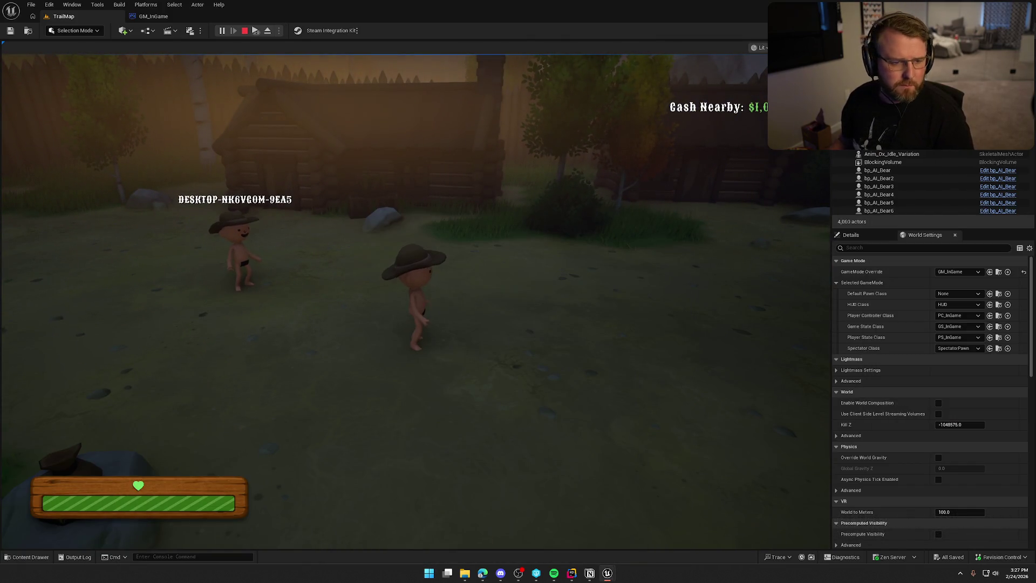
{"action": "left_click", "coordinate": [410, 302]}
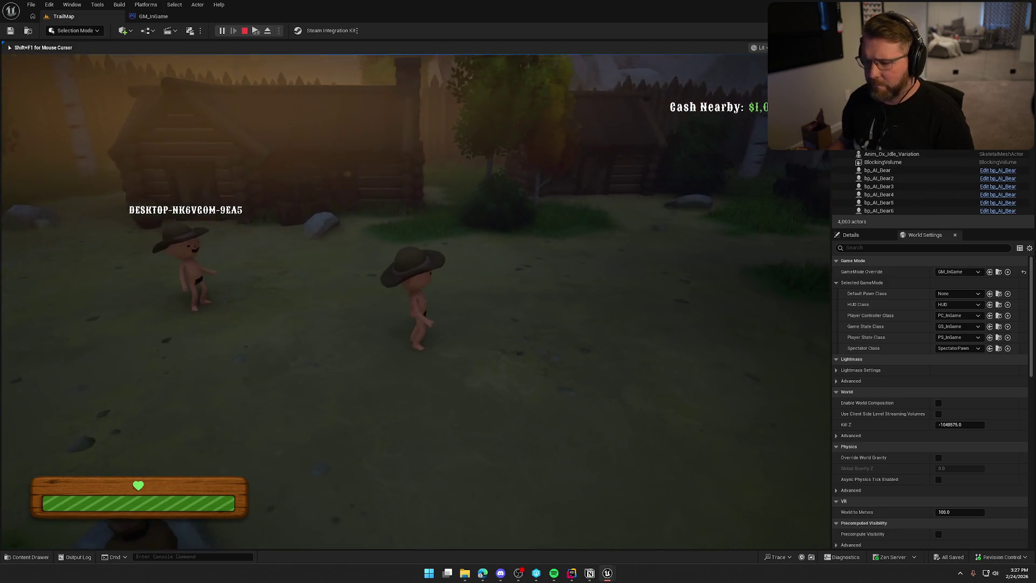
Run Checkpoint 2 from the console history to trigger a respawn.
{"action": "key", "text": "grave"}
{"action": "key", "text": "Up"}
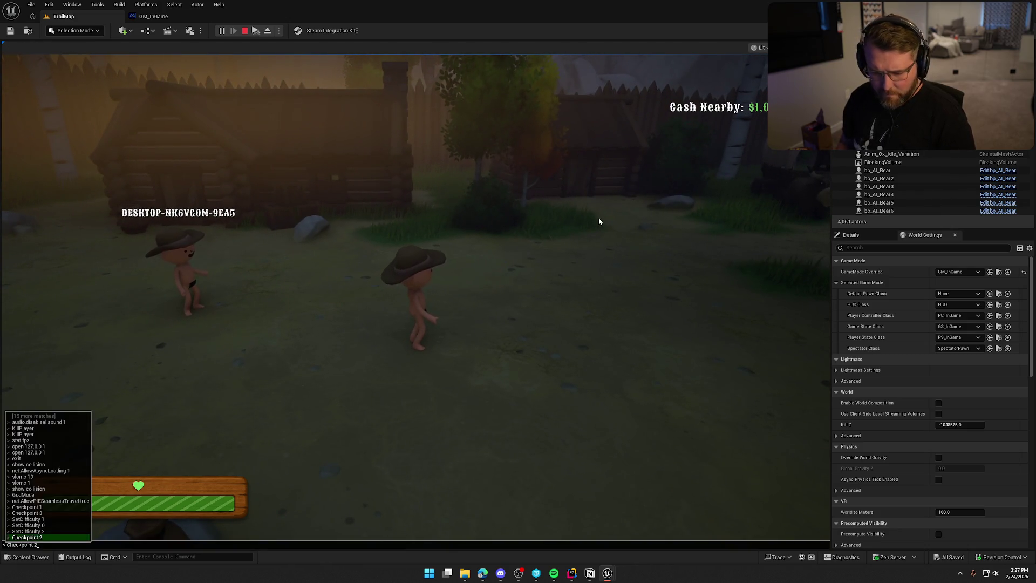
{"action": "key", "text": "Up"}
{"action": "key", "text": "Down"}
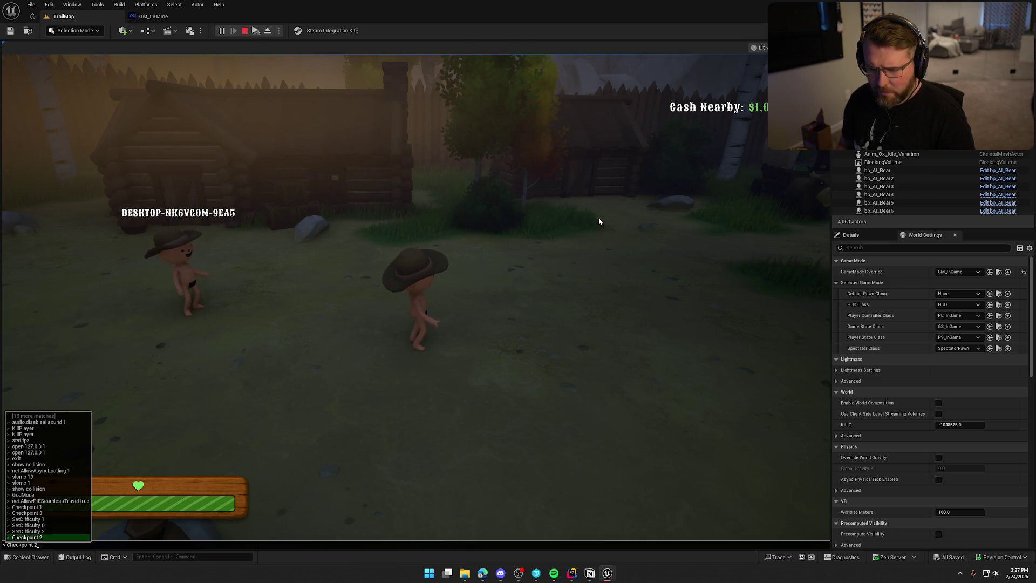
{"action": "key", "text": "Return"}
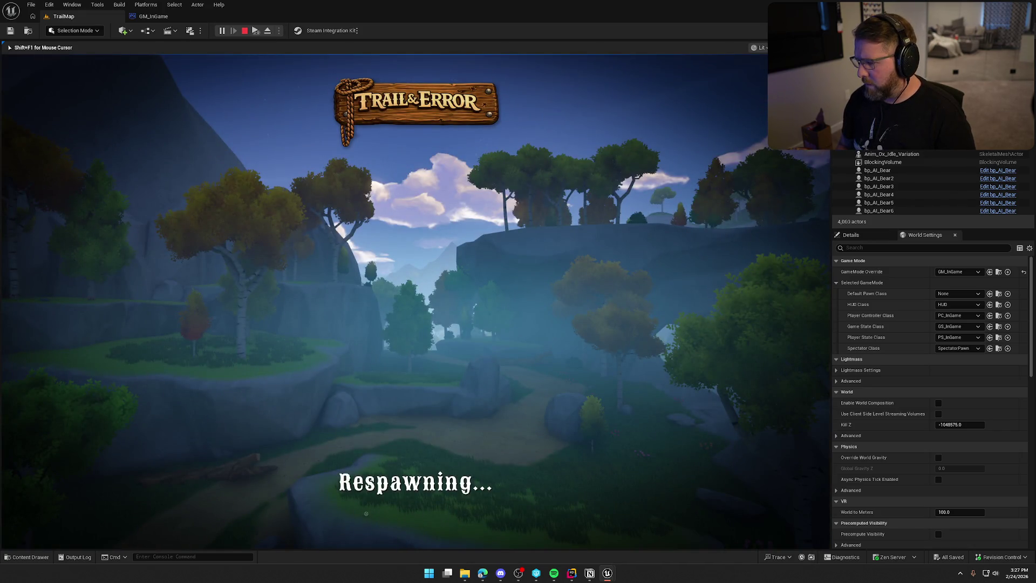